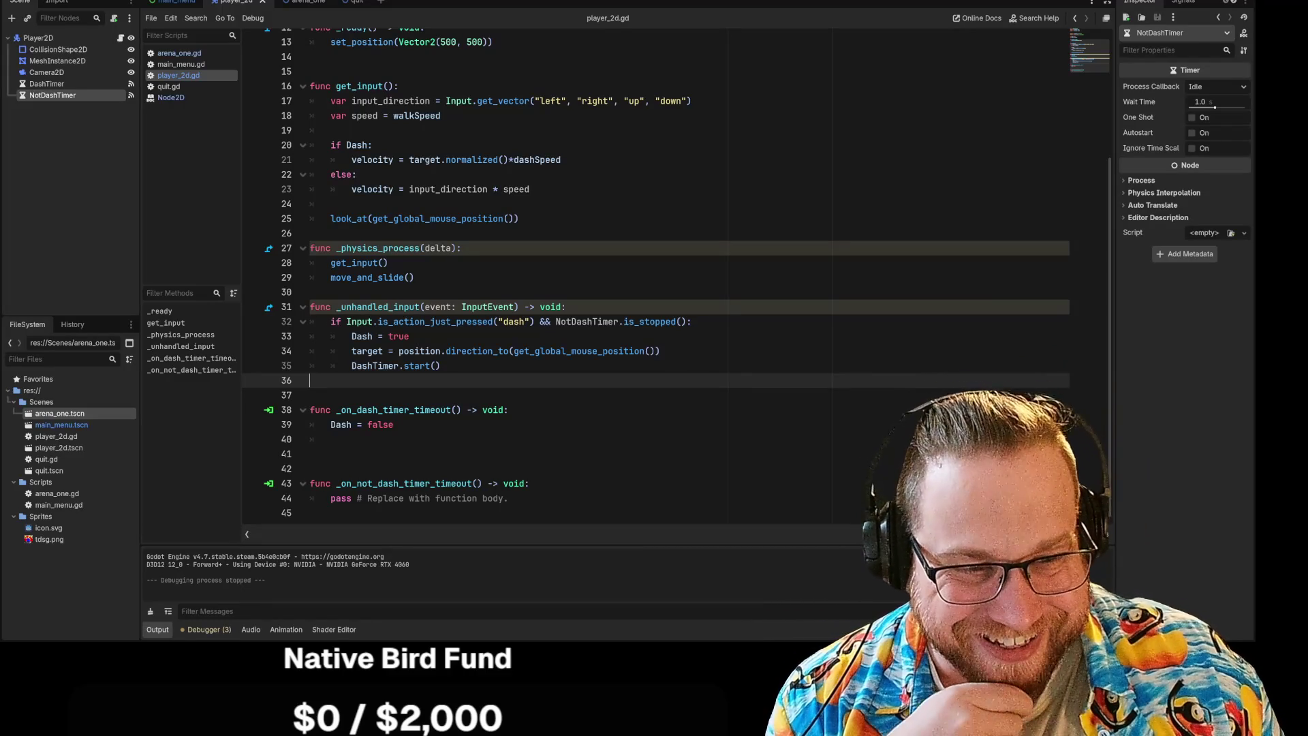
# Switch to the File Explorer window listing the Sounds, Sprites and html5game folders.
pyautogui.hotkey('alt', 'Tab')
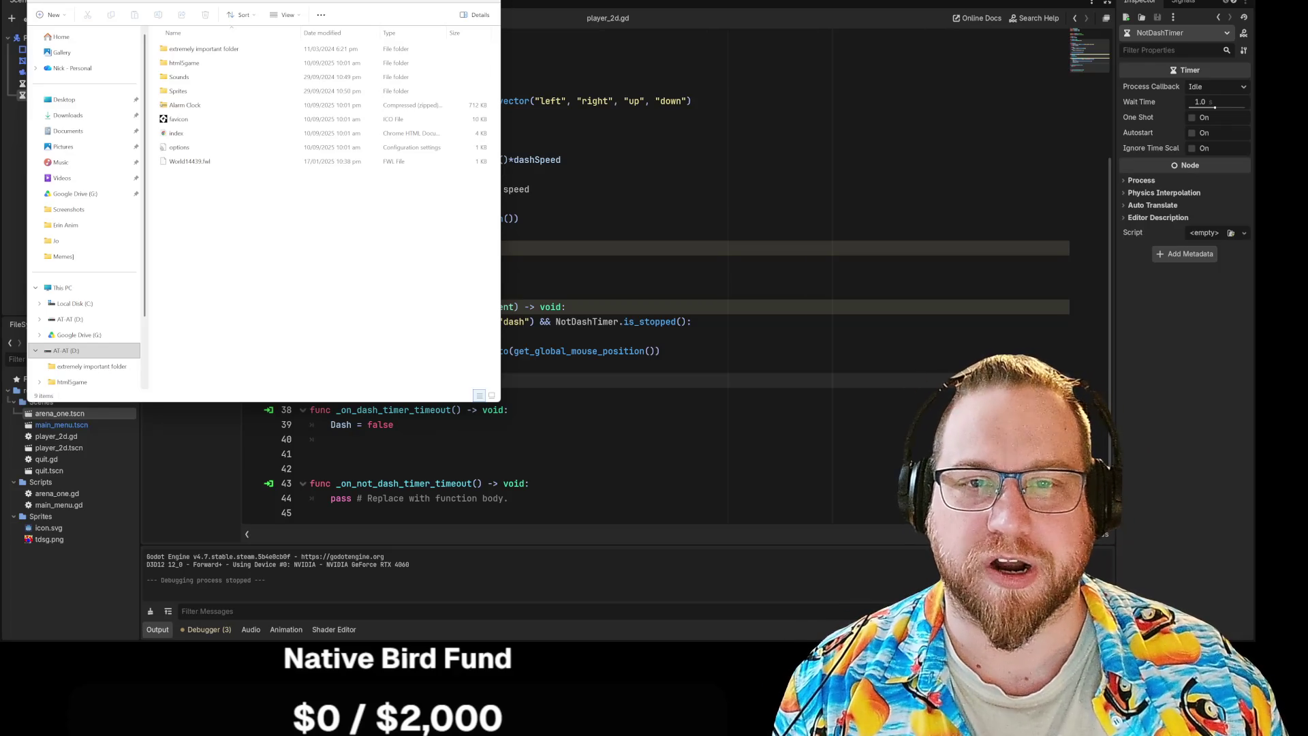
# Leave File Explorer and return to the Godot script editor showing player_2d.gd.
pyautogui.hotkey('alt', 'Tab')
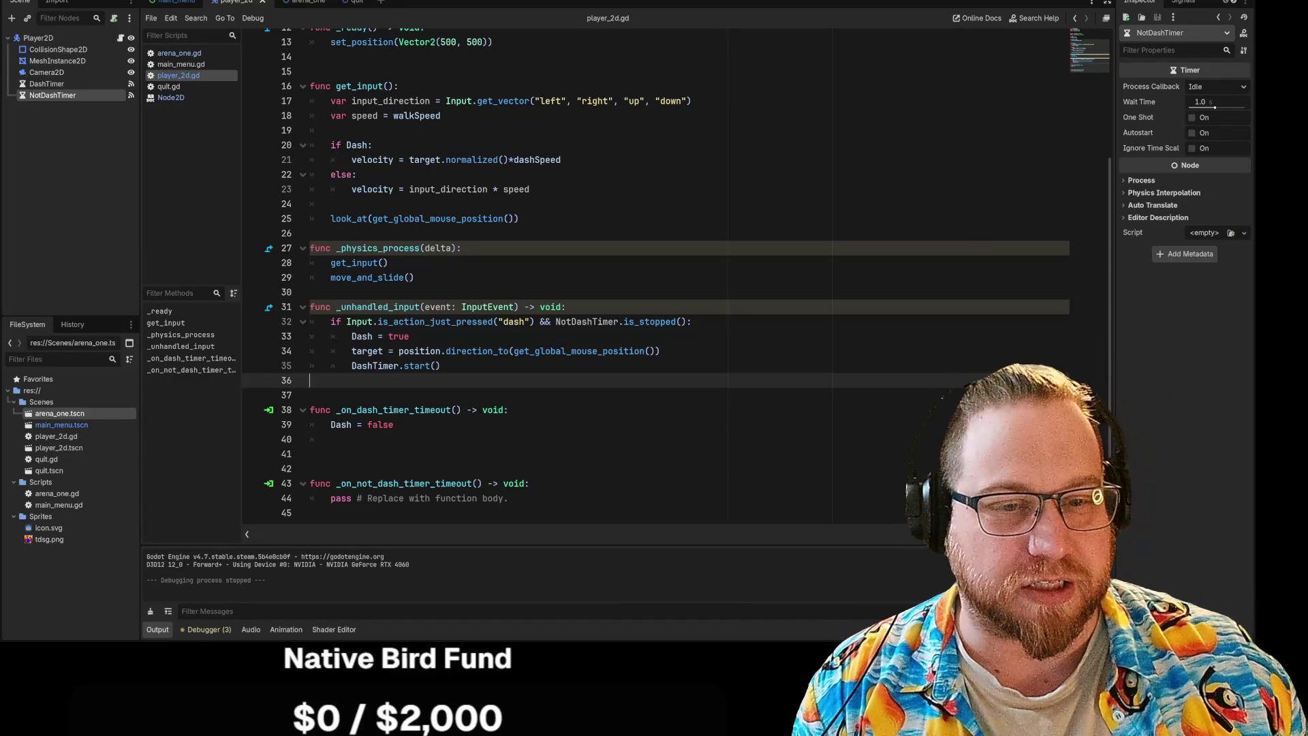
# Delete empty line 37 above _on_not_dash_timer_timeout in player_2d.gd.
pyautogui.click(310, 395)
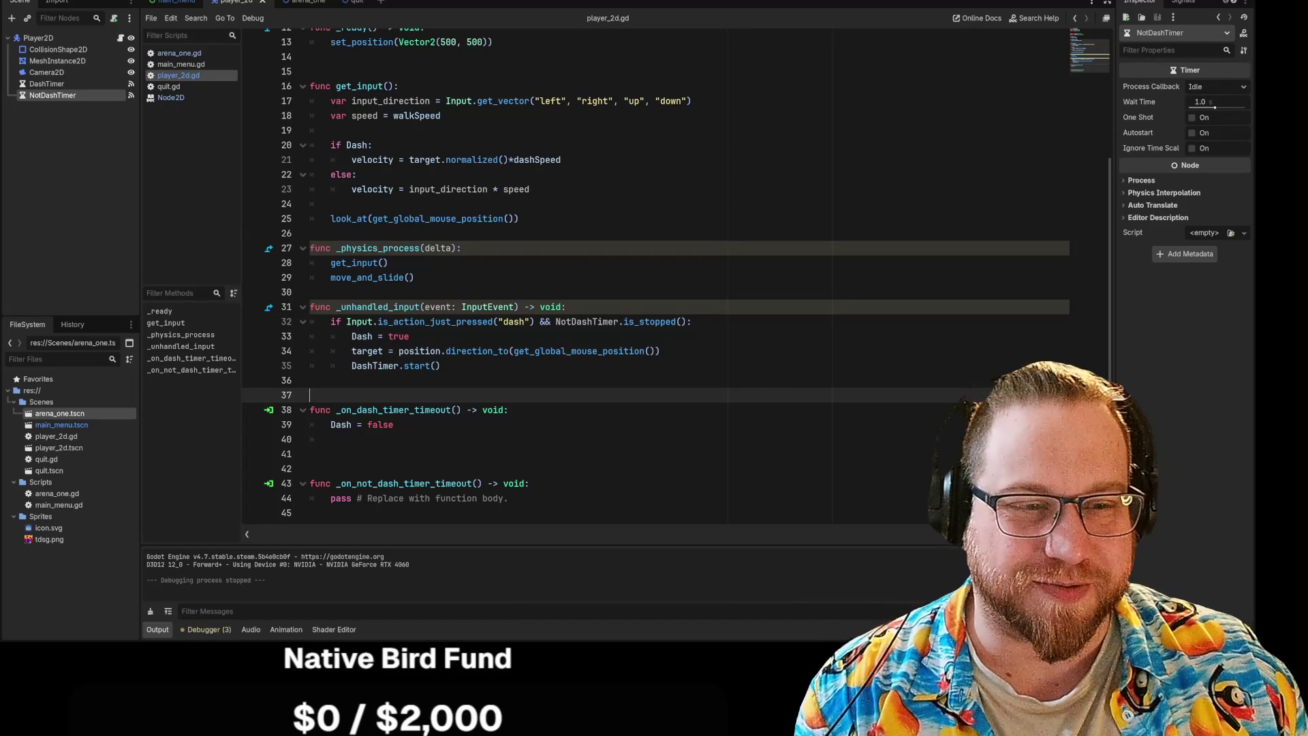
pyautogui.click(310, 291)
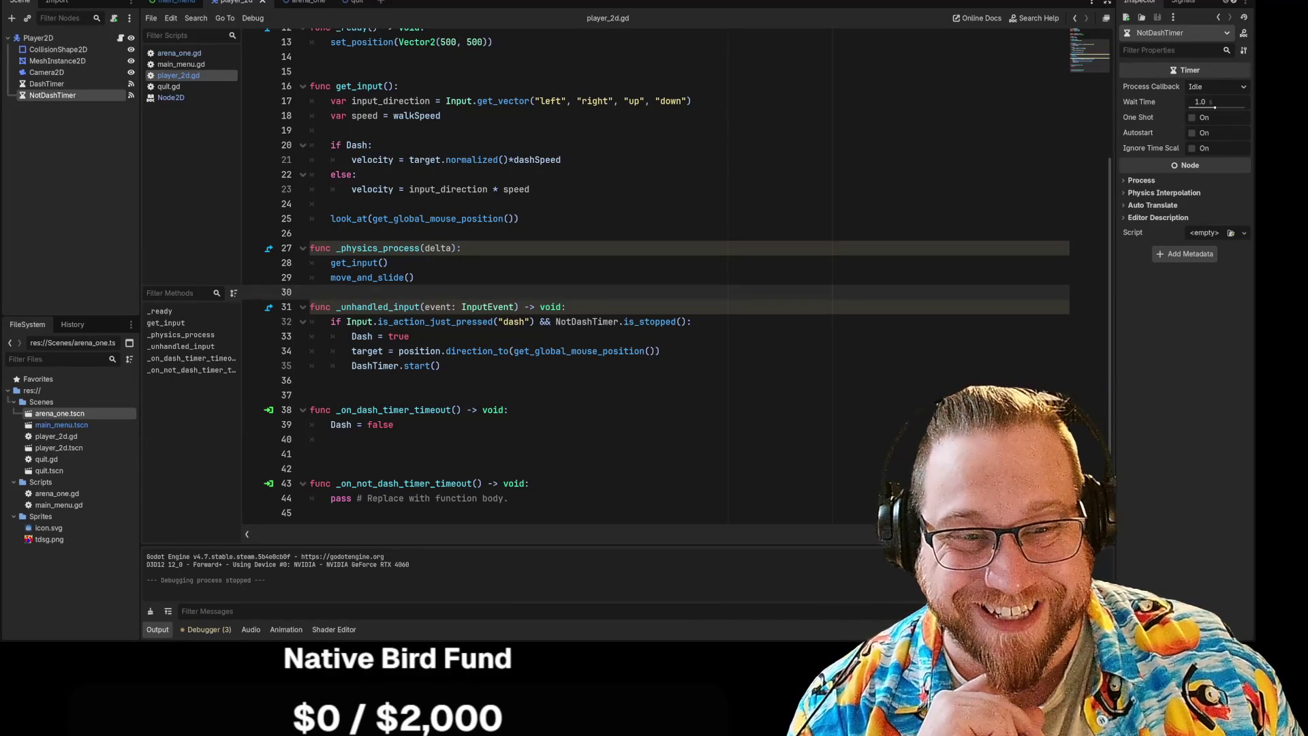
pyautogui.click(310, 395)
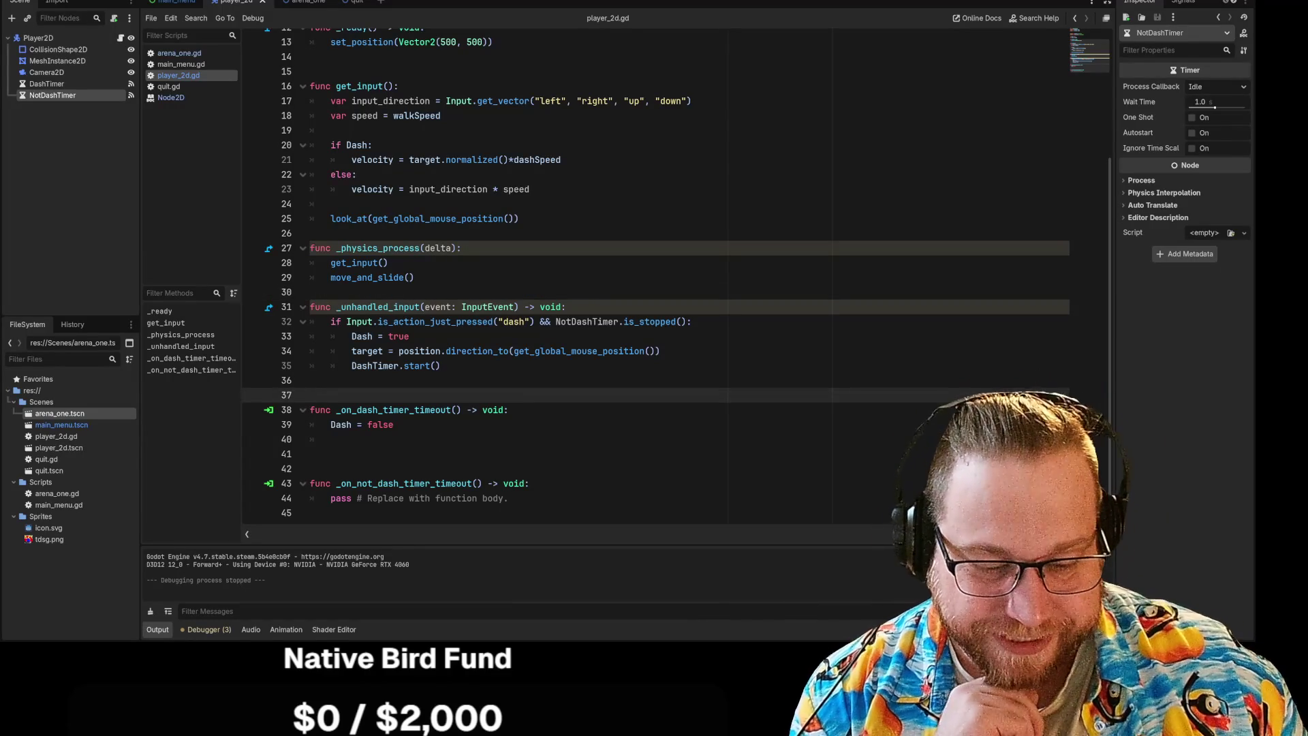
pyautogui.press('BackSpace')
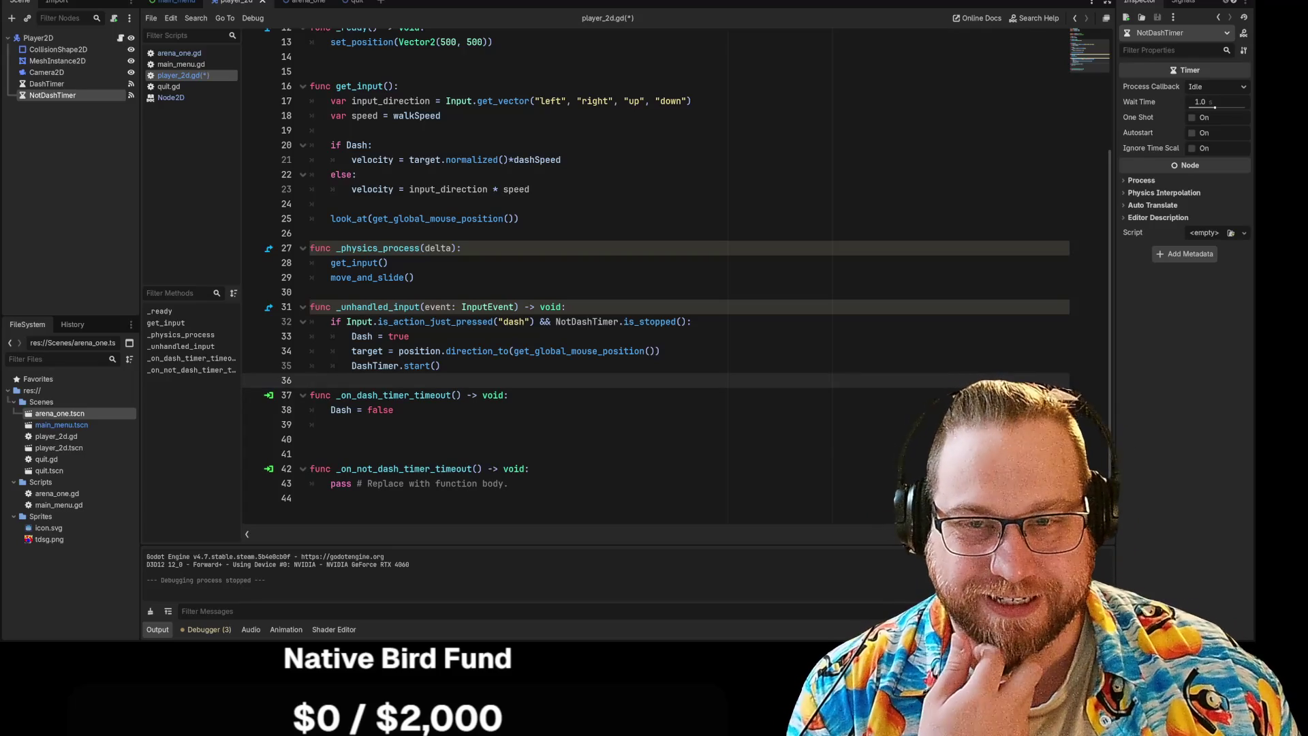
# Create a new scene tab with a Node2D root and put the root's name into editing.
pyautogui.click(381, 3)
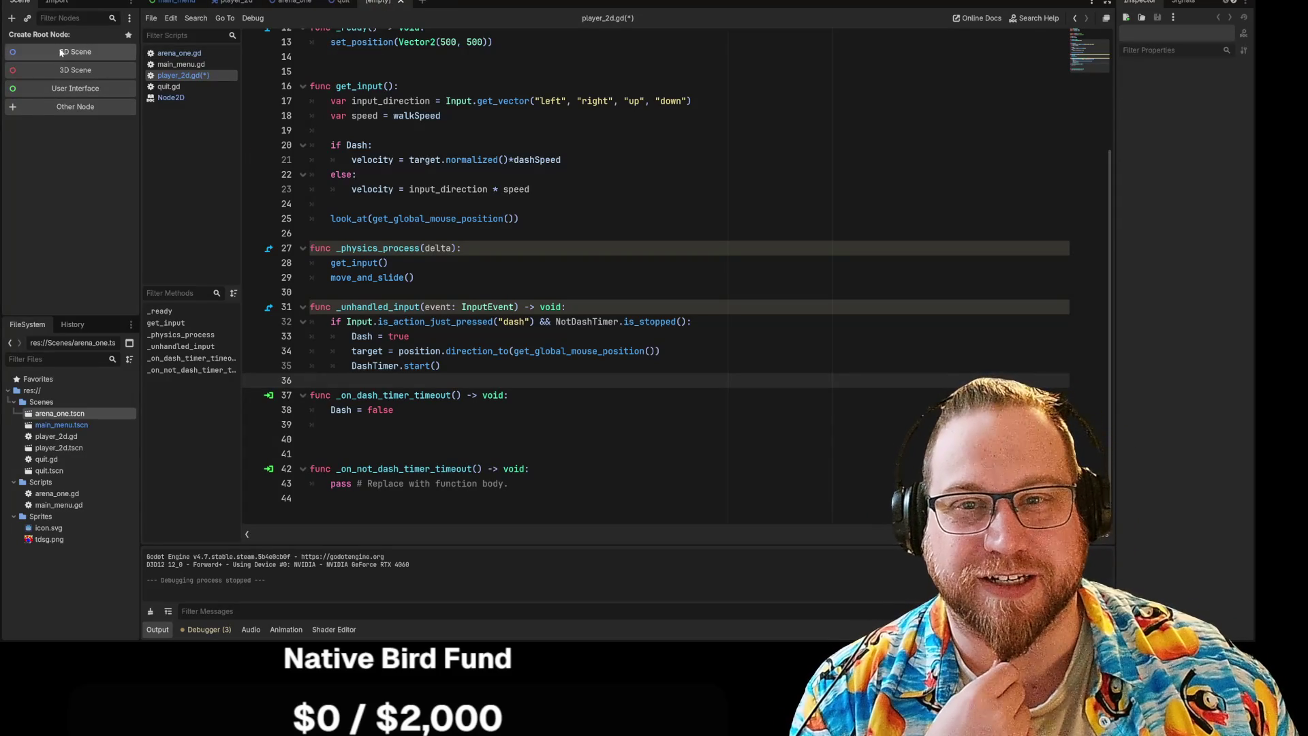
pyautogui.click(109, 52)
pyautogui.rightClick(44, 37)
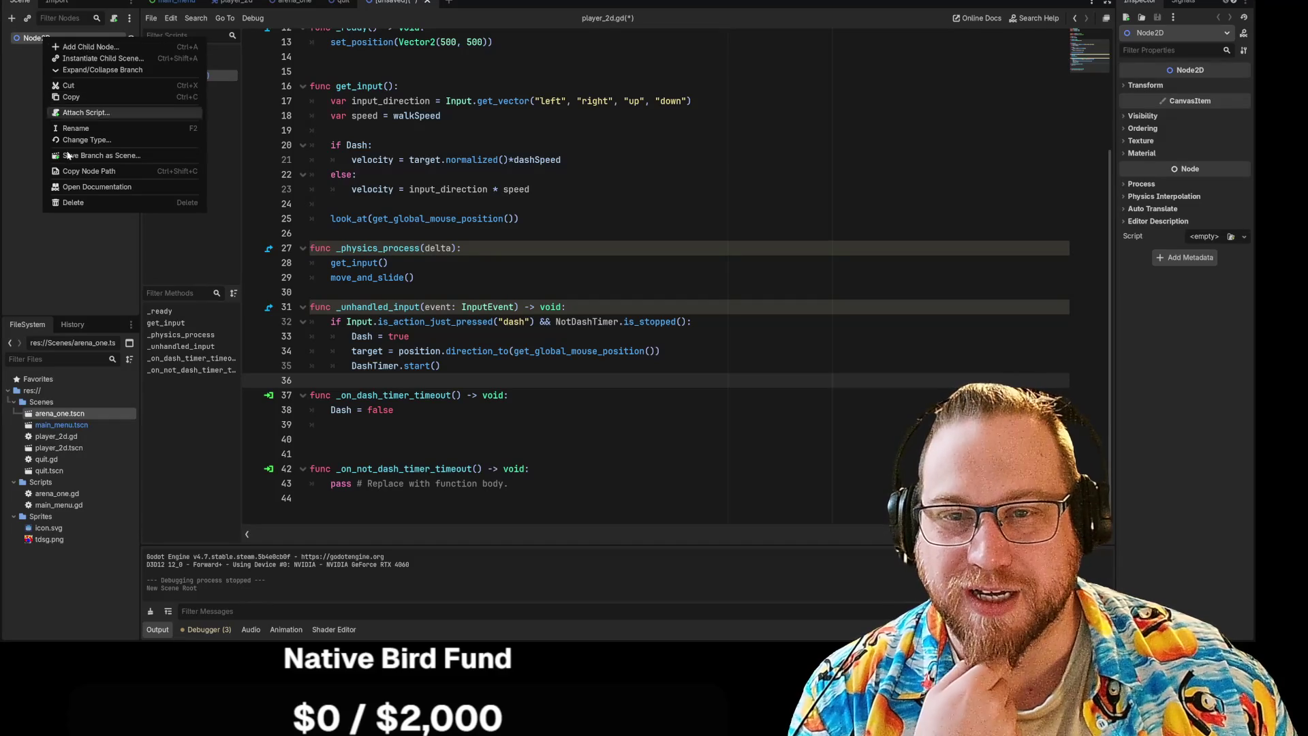
pyautogui.click(81, 129)
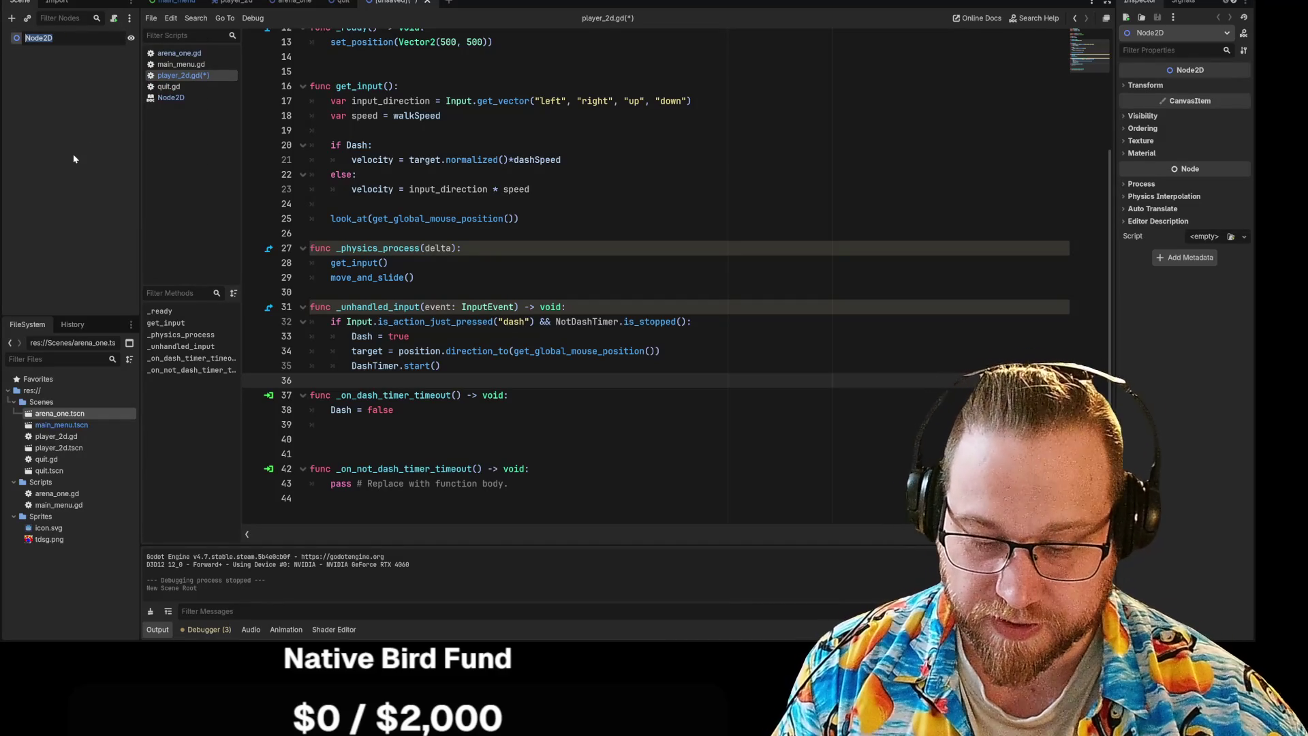
pyautogui.write('En')
pyautogui.press('BackSpace')
pyautogui.press('BackSpace')
pyautogui.press('BackSpace')
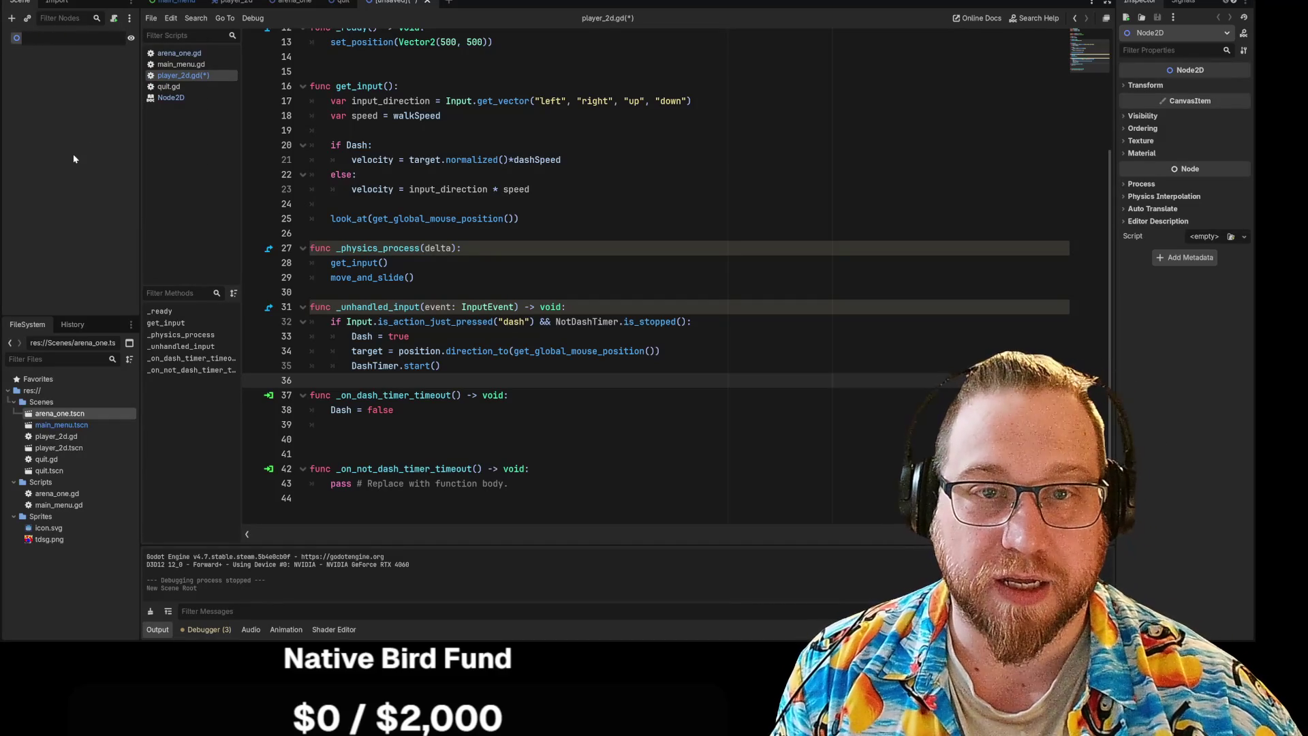
# Name the Node2D root 'Enemy_2d'.
pyautogui.write('Ene')
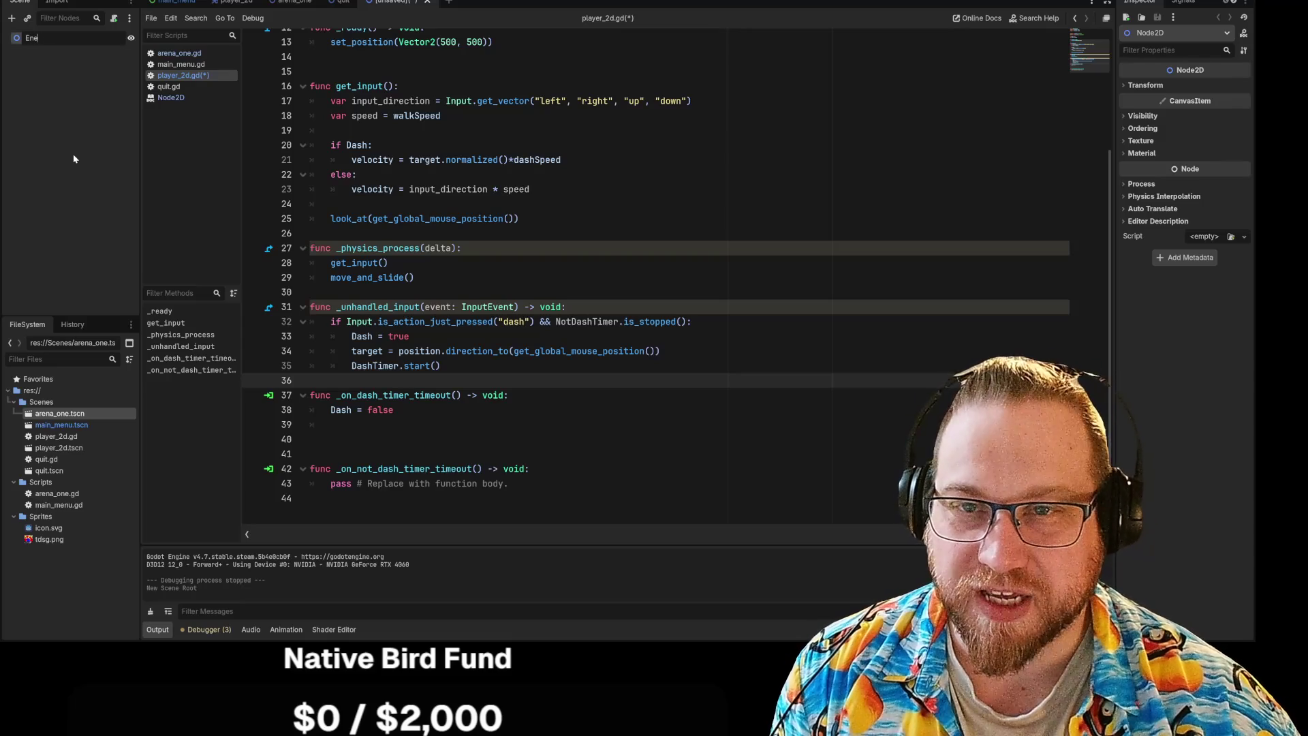
pyautogui.write('m')
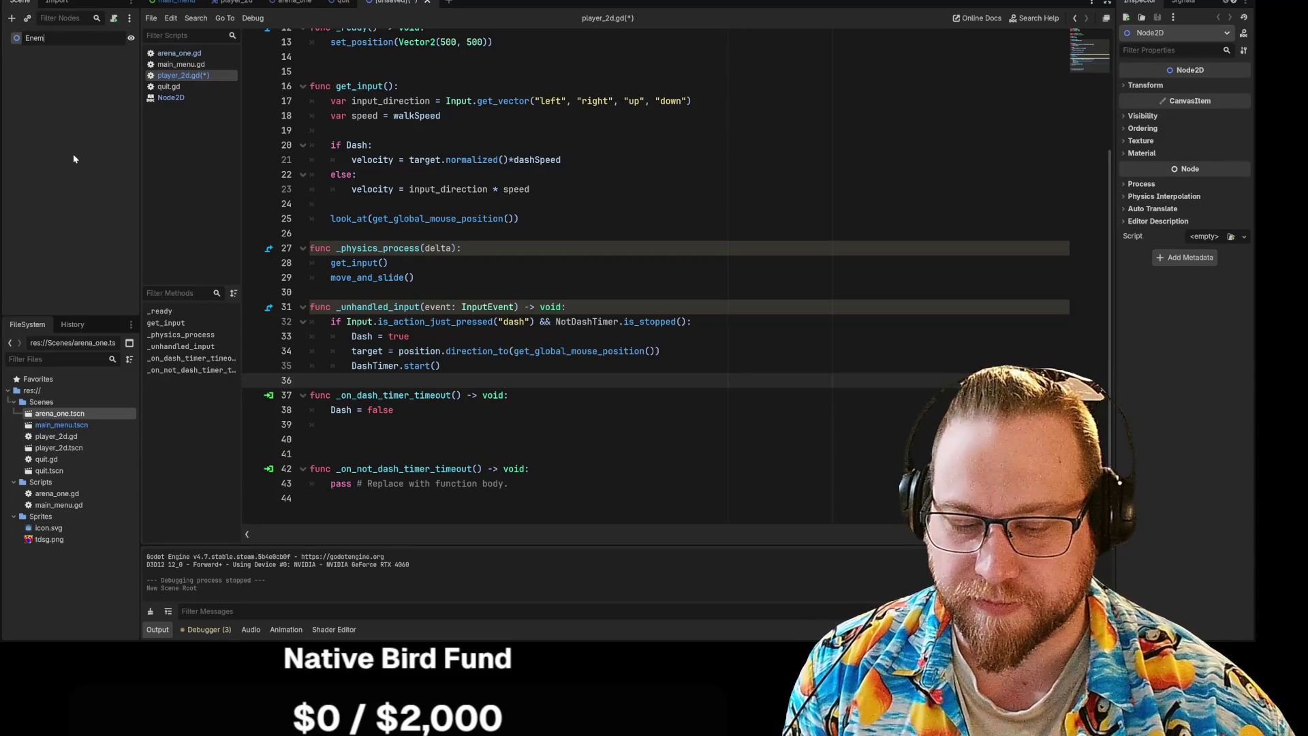
pyautogui.write('y')
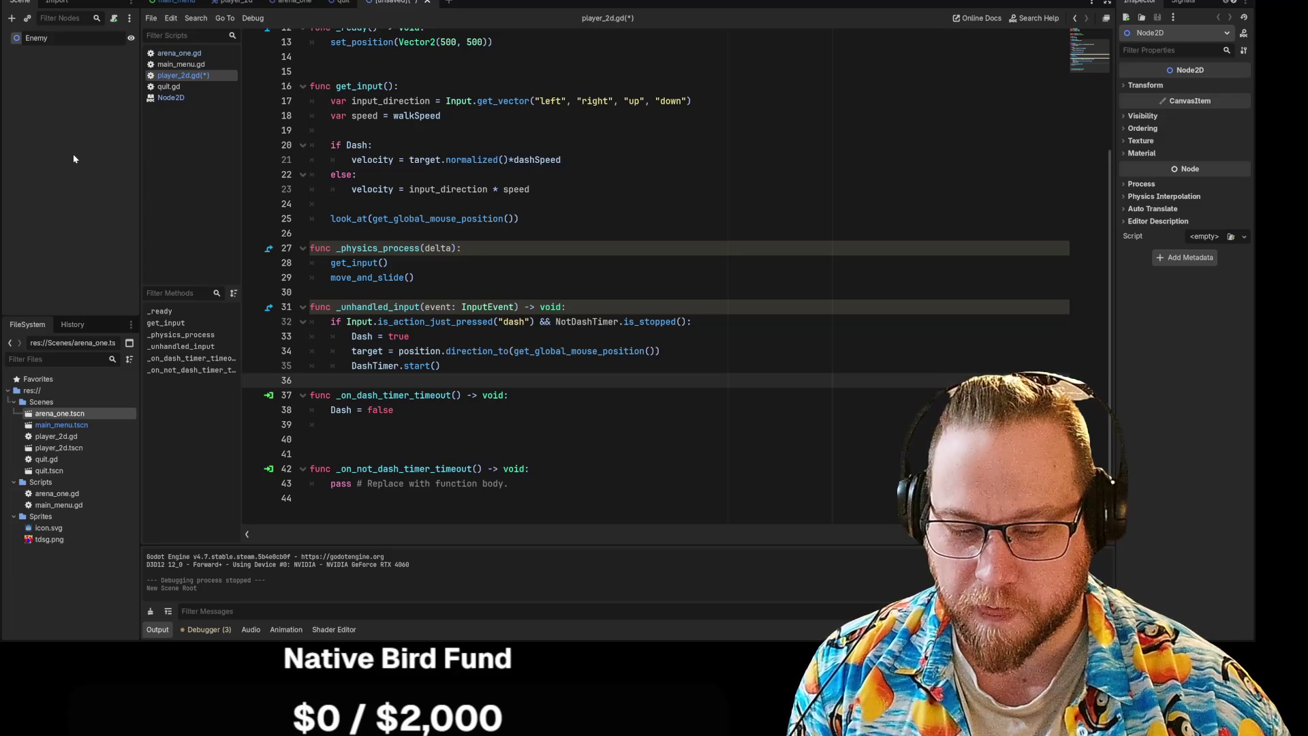
pyautogui.write('_2d')
pyautogui.press('Return')
pyautogui.press('Return')
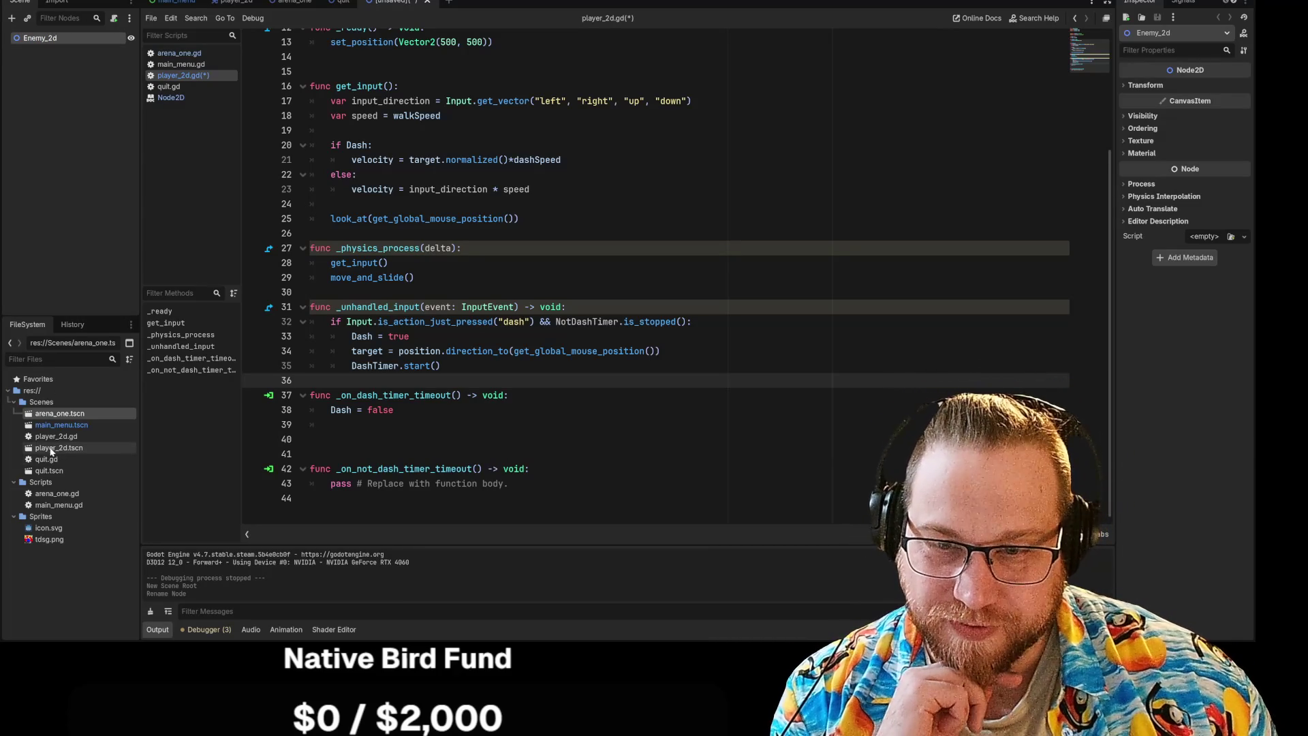
# Check the player_2d scene's nodes, then reopen Enemy_2d's rename field to change it to Enemy2D.
pyautogui.click(235, 3)
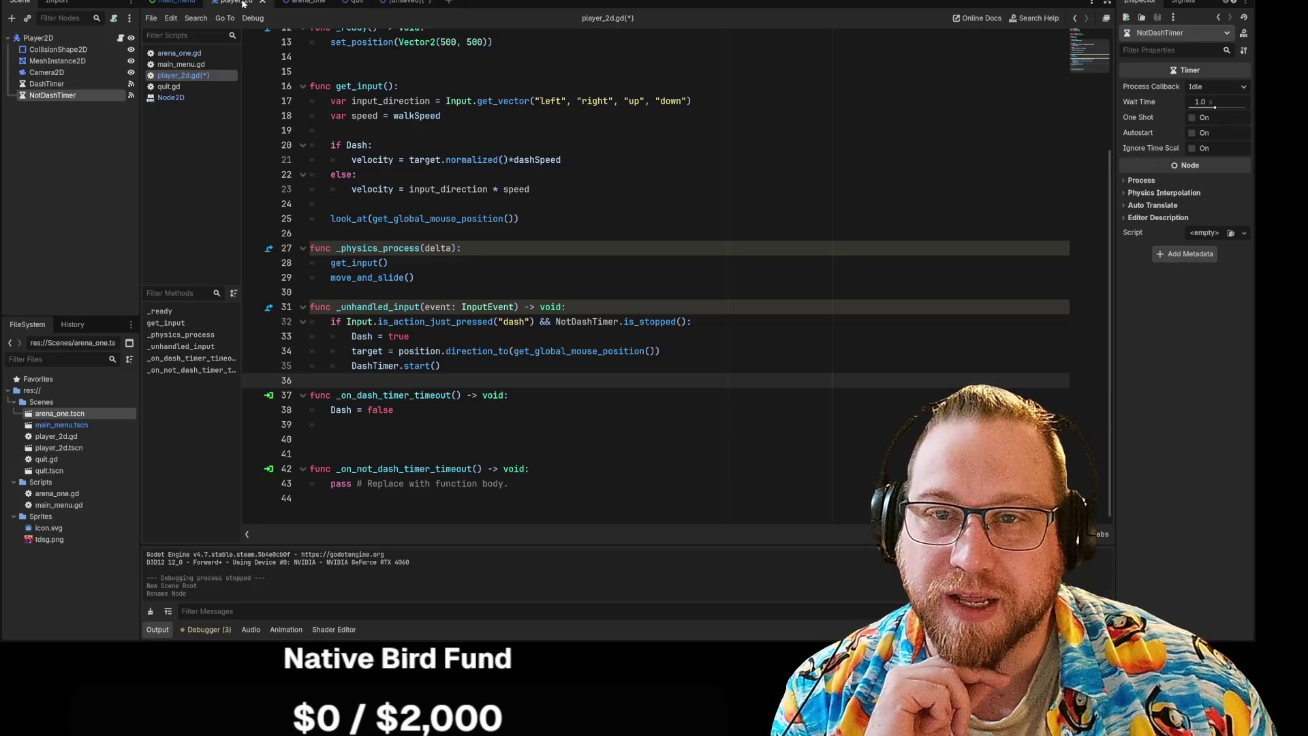
pyautogui.click(406, 4)
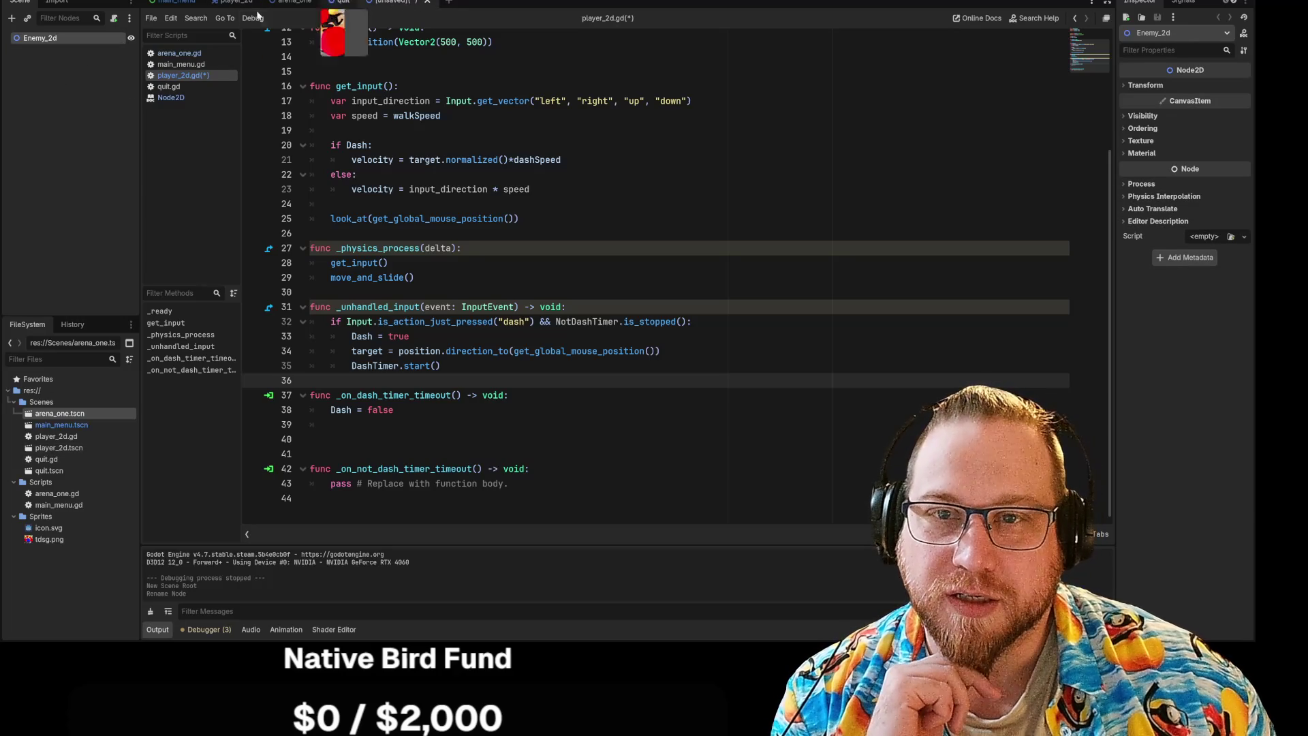
pyautogui.rightClick(57, 40)
pyautogui.moveTo(235, 3); pyautogui.dragTo(355, 3)
pyautogui.click(402, 4)
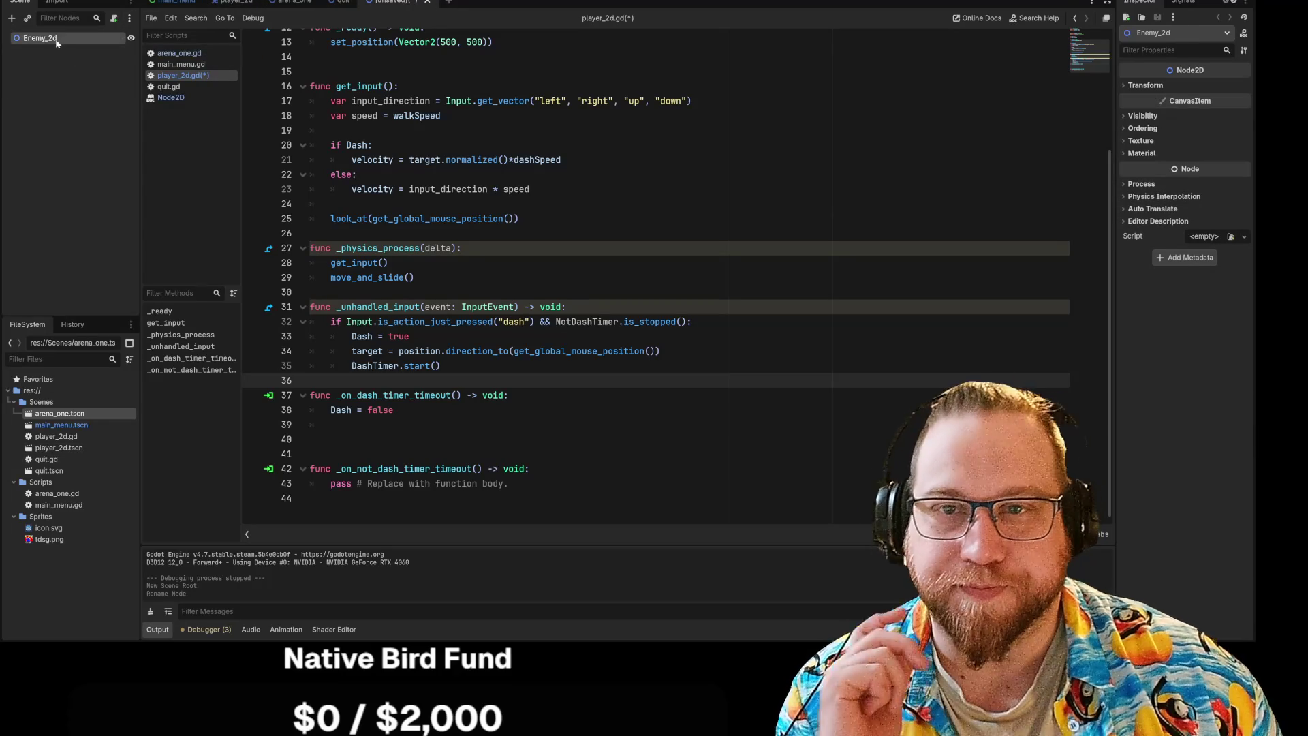
pyautogui.rightClick(57, 39)
pyautogui.click(68, 130)
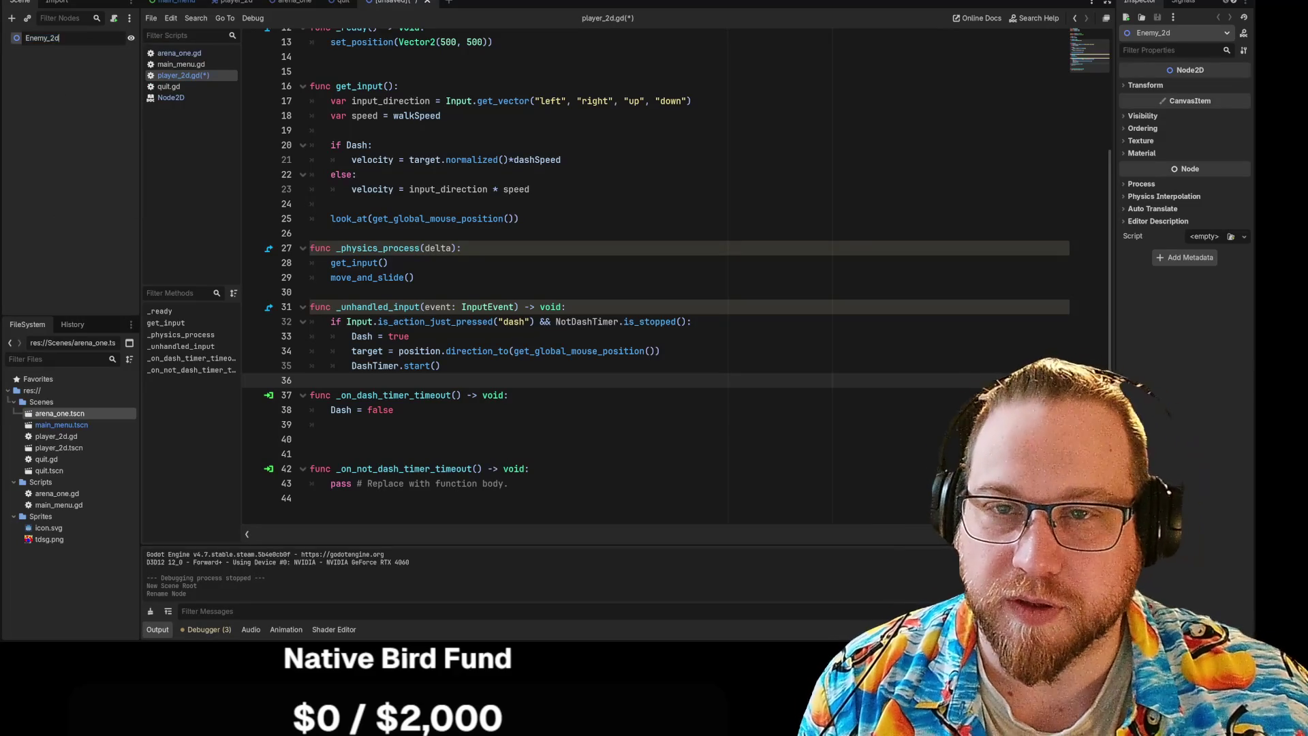
pyautogui.press('BackSpace')
pyautogui.press('BackSpace')
pyautogui.press('BackSpace')
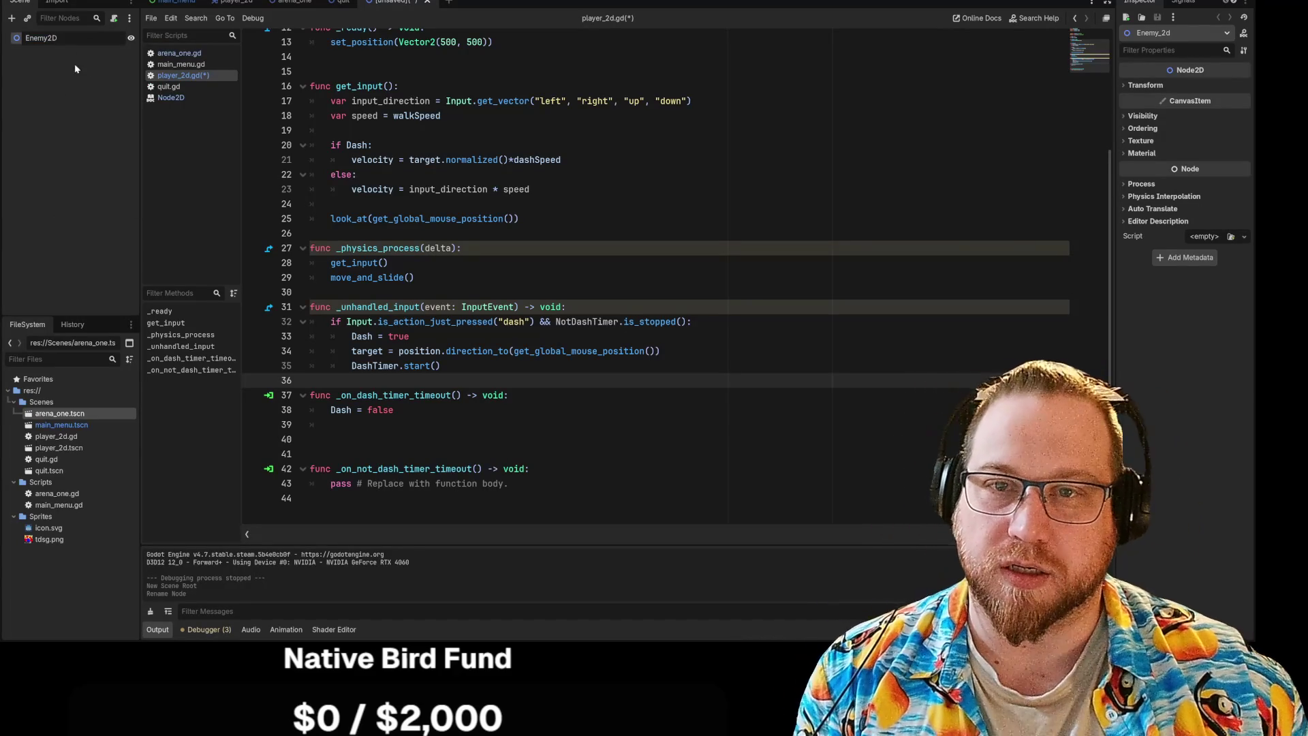
# Confirm the Enemy2D name and save the scene as enemy_2d.tscn in the Scenes folder.
pyautogui.press('Return')
pyautogui.rightClick(388, 2)
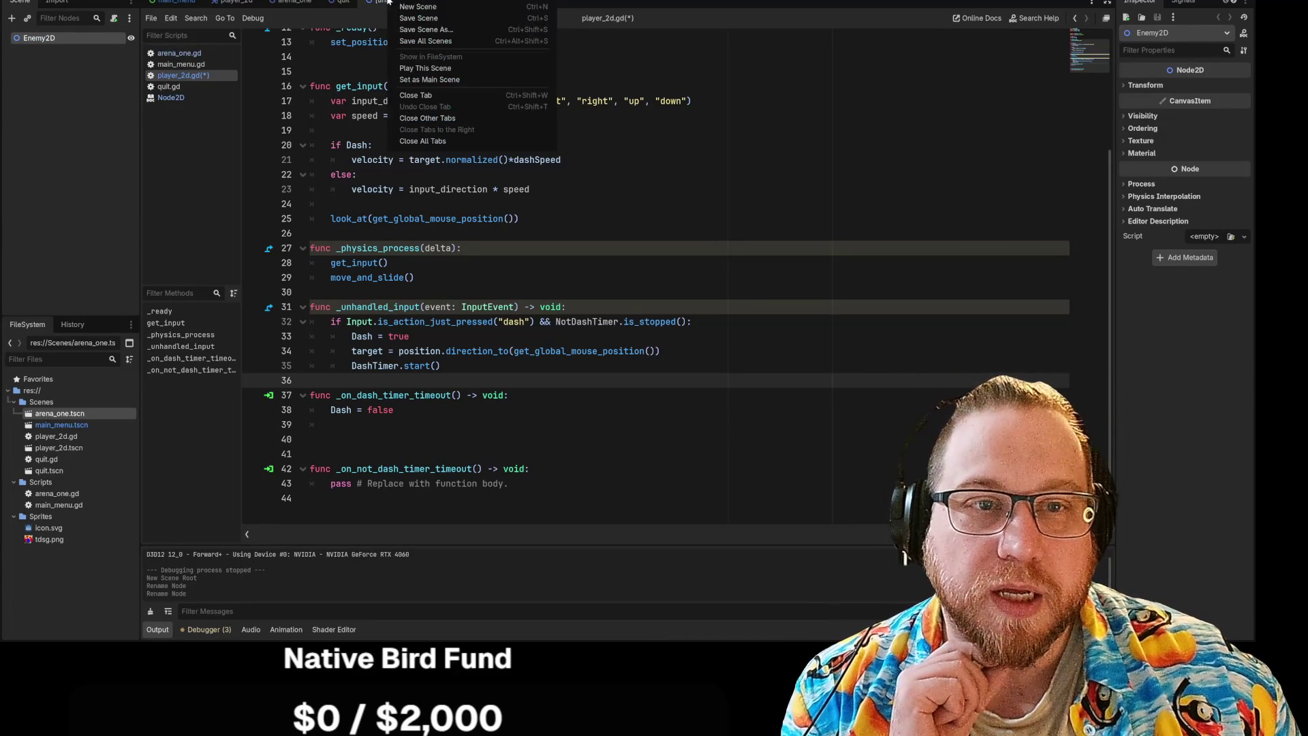
pyautogui.click(416, 15)
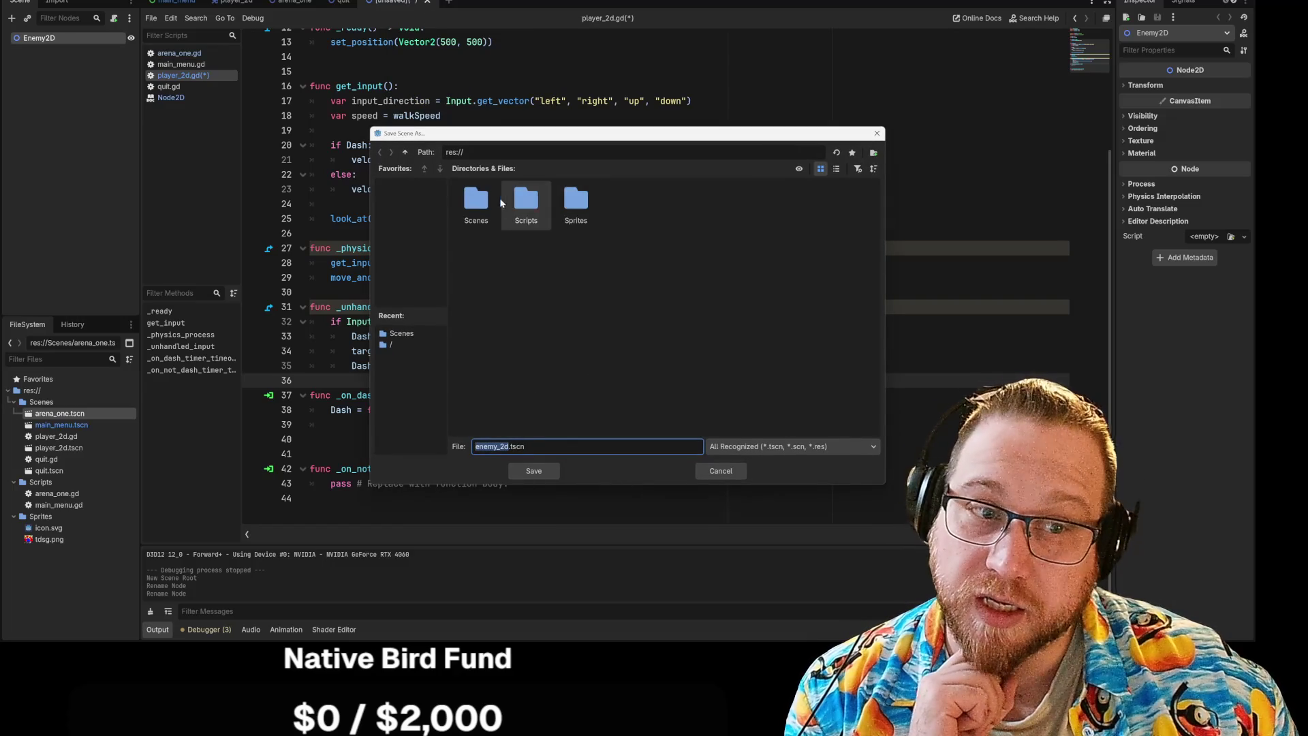
pyautogui.doubleClick(481, 202)
pyautogui.click(541, 474)
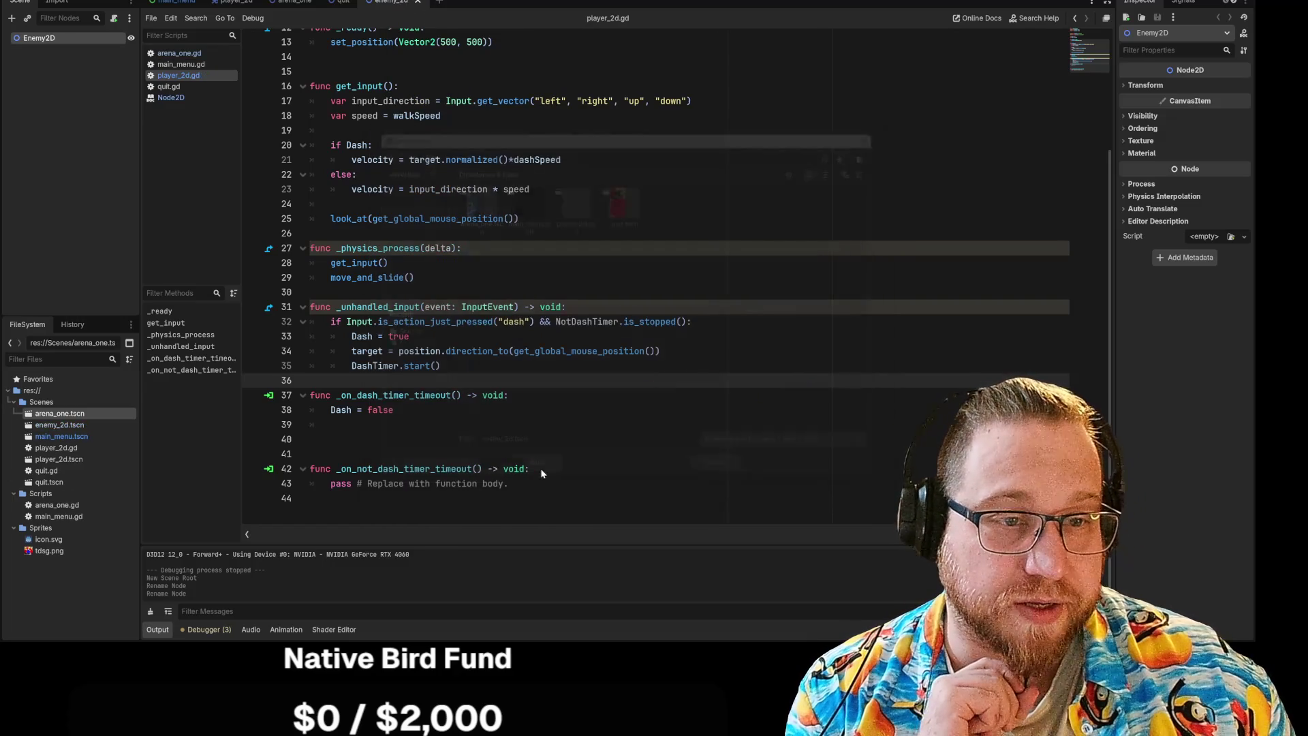
pyautogui.click(94, 129)
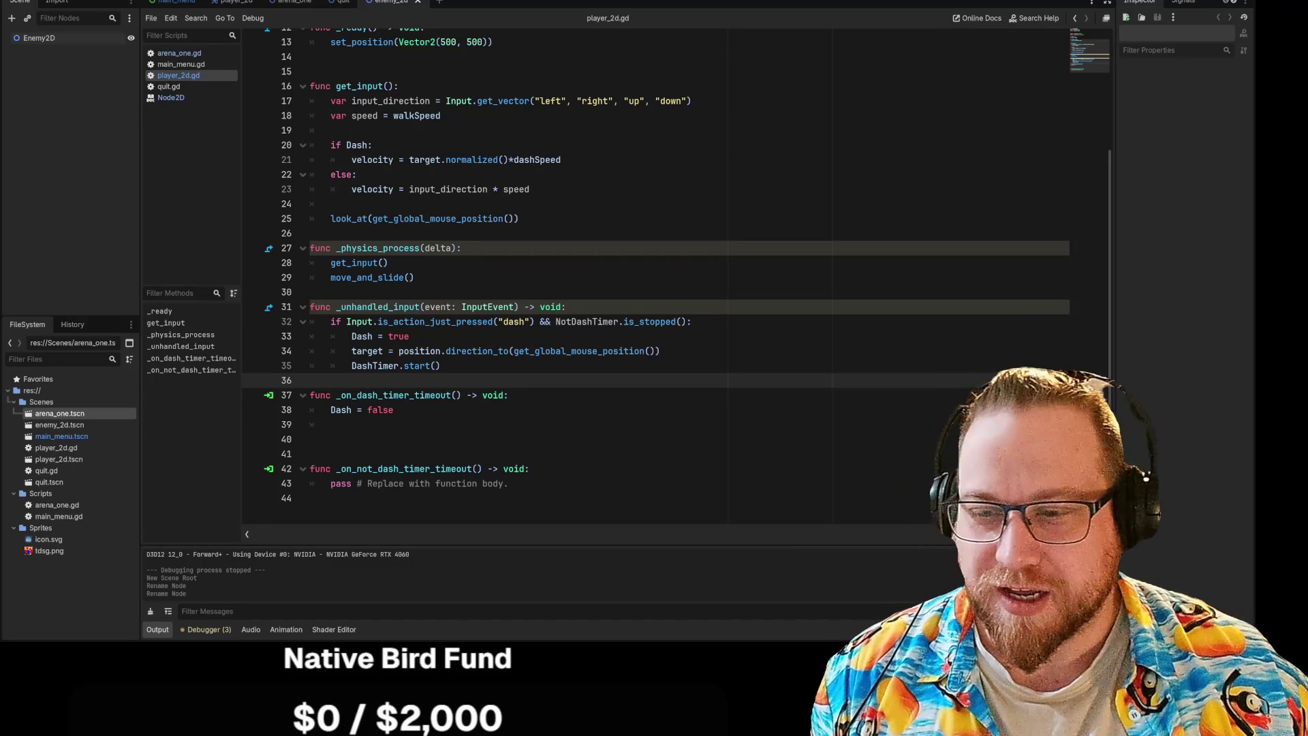
pyautogui.moveTo(145, 173); pyautogui.dragTo(156, 173)
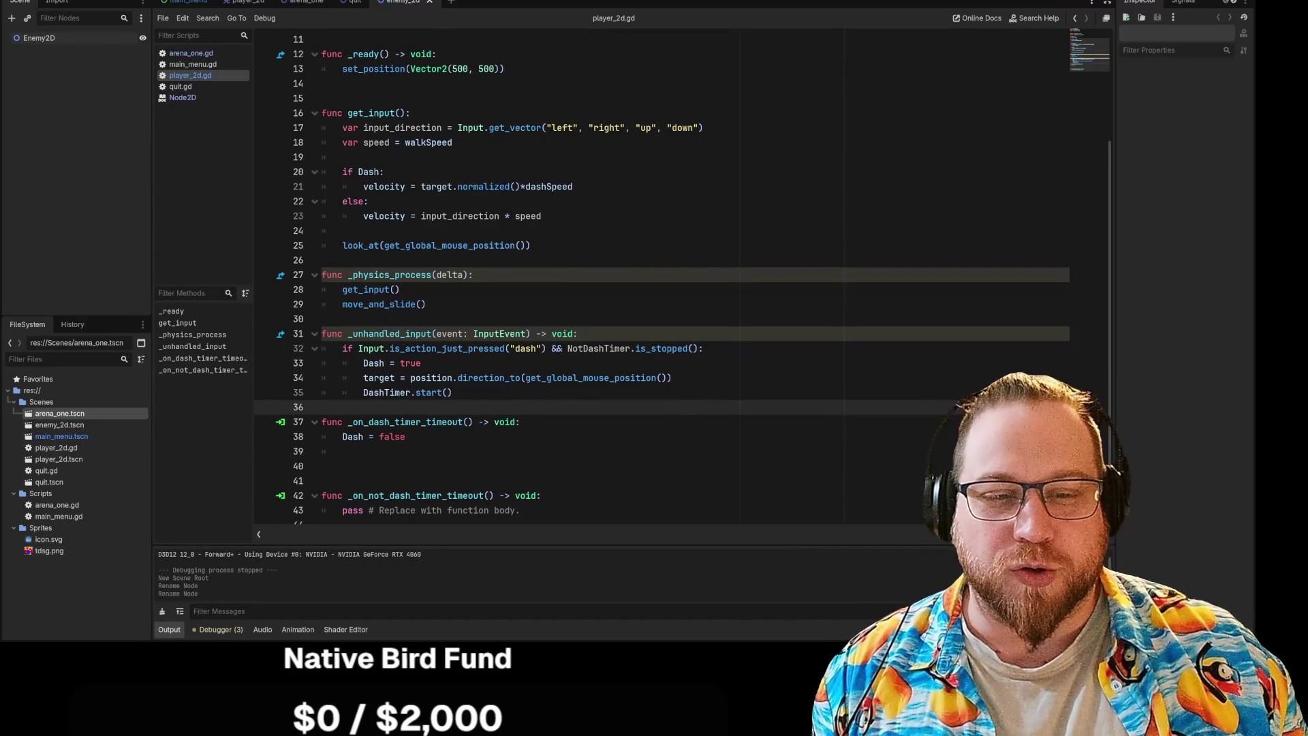
# Delete the extra blank lines after 'Dash = false' in _on_dash_timer_timeout.
pyautogui.click(342, 466)
pyautogui.press('BackSpace')
pyautogui.press('BackSpace')
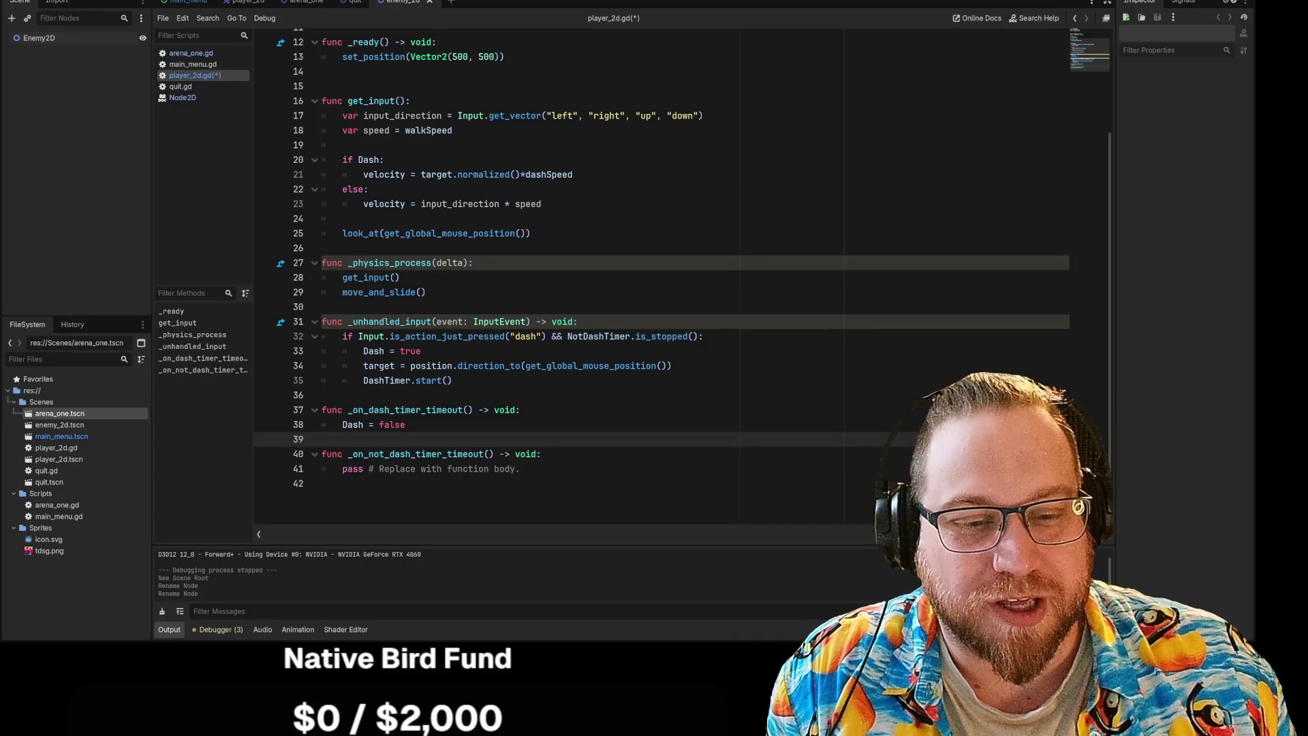
pyautogui.click(406, 425)
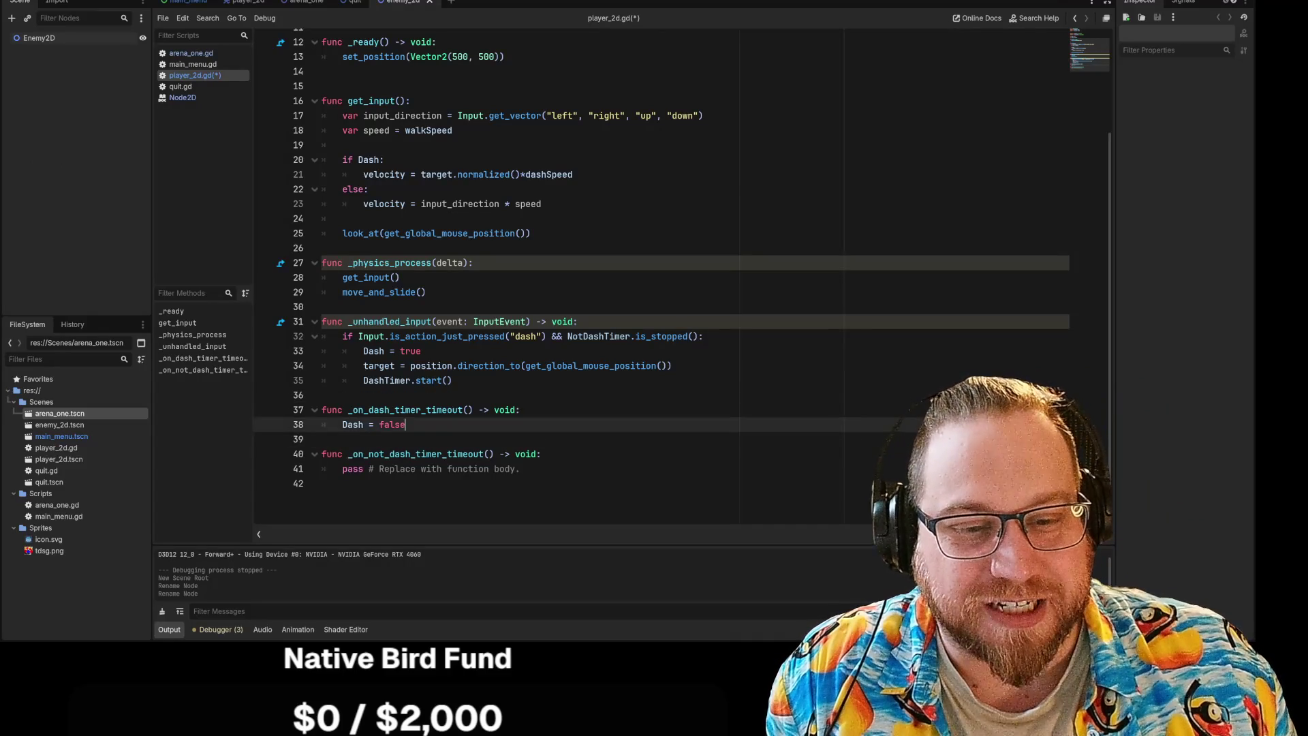
pyautogui.click(321, 439)
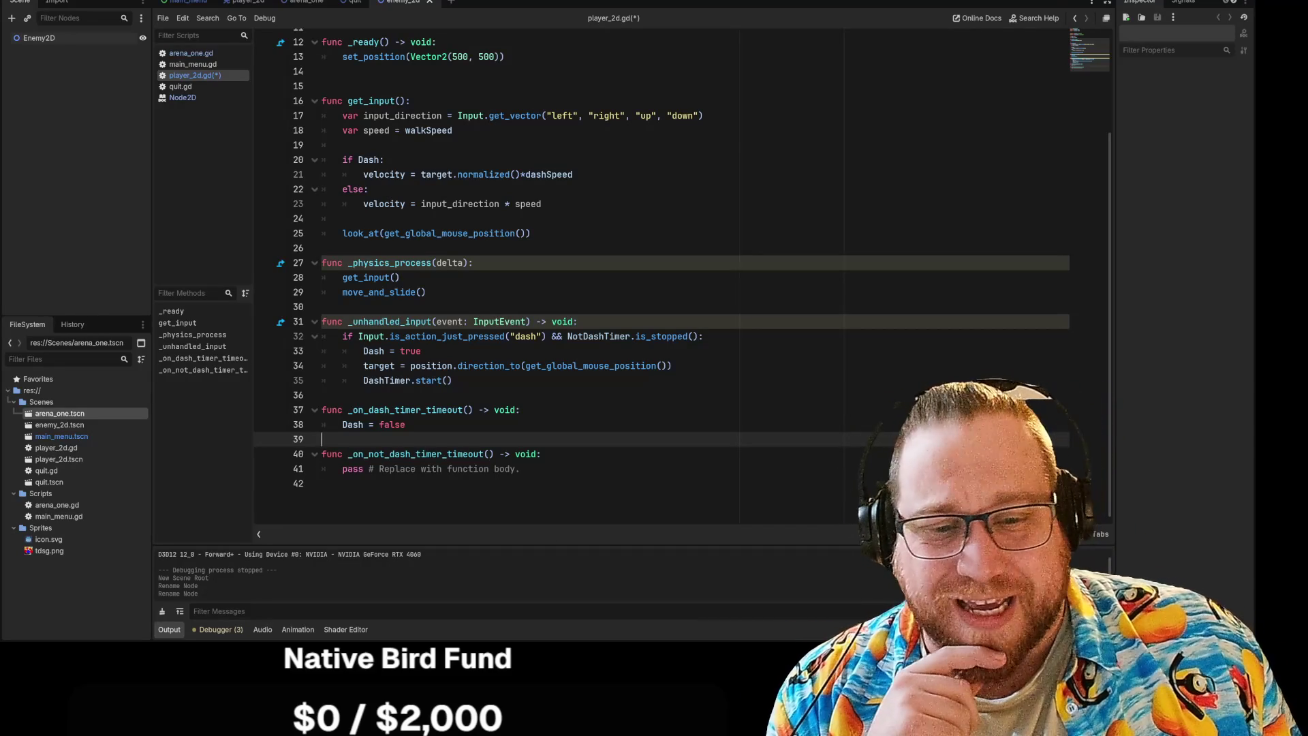
pyautogui.click(406, 424)
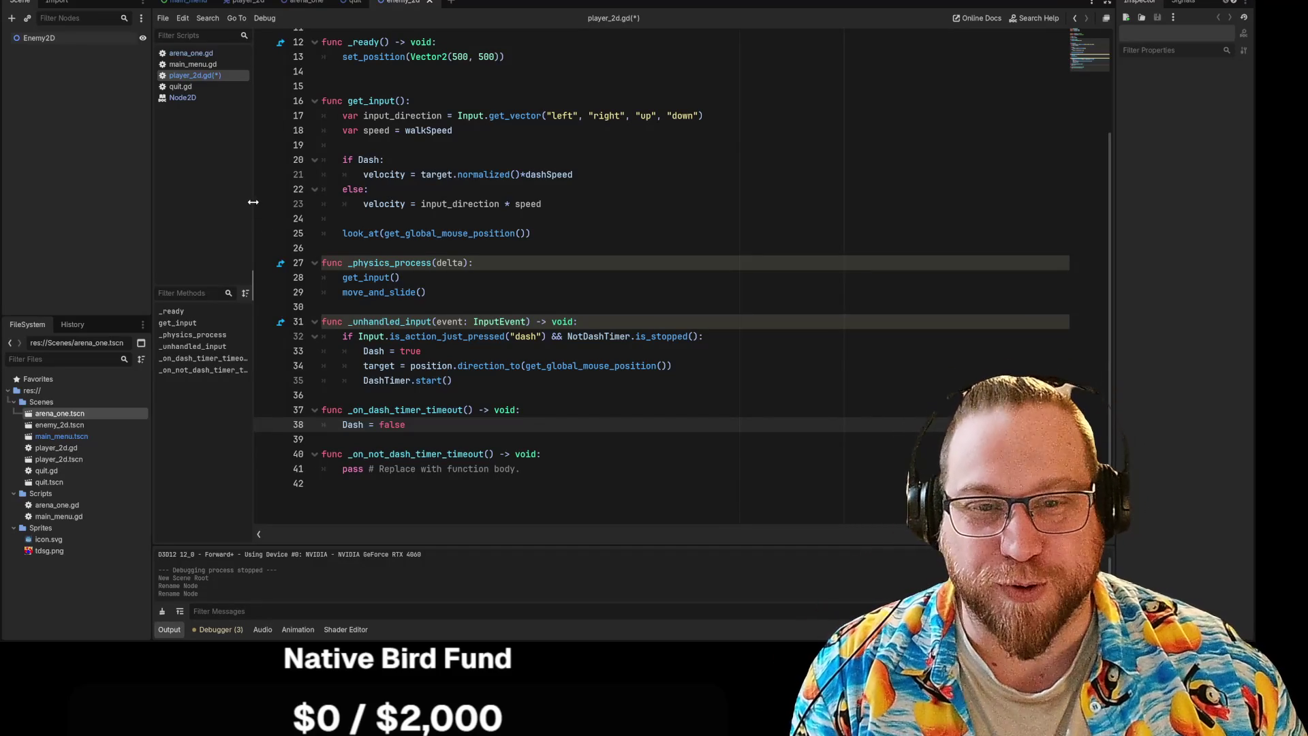
pyautogui.scroll(1, 255, 201)
pyautogui.moveTo(255, 202); pyautogui.dragTo(262, 205)
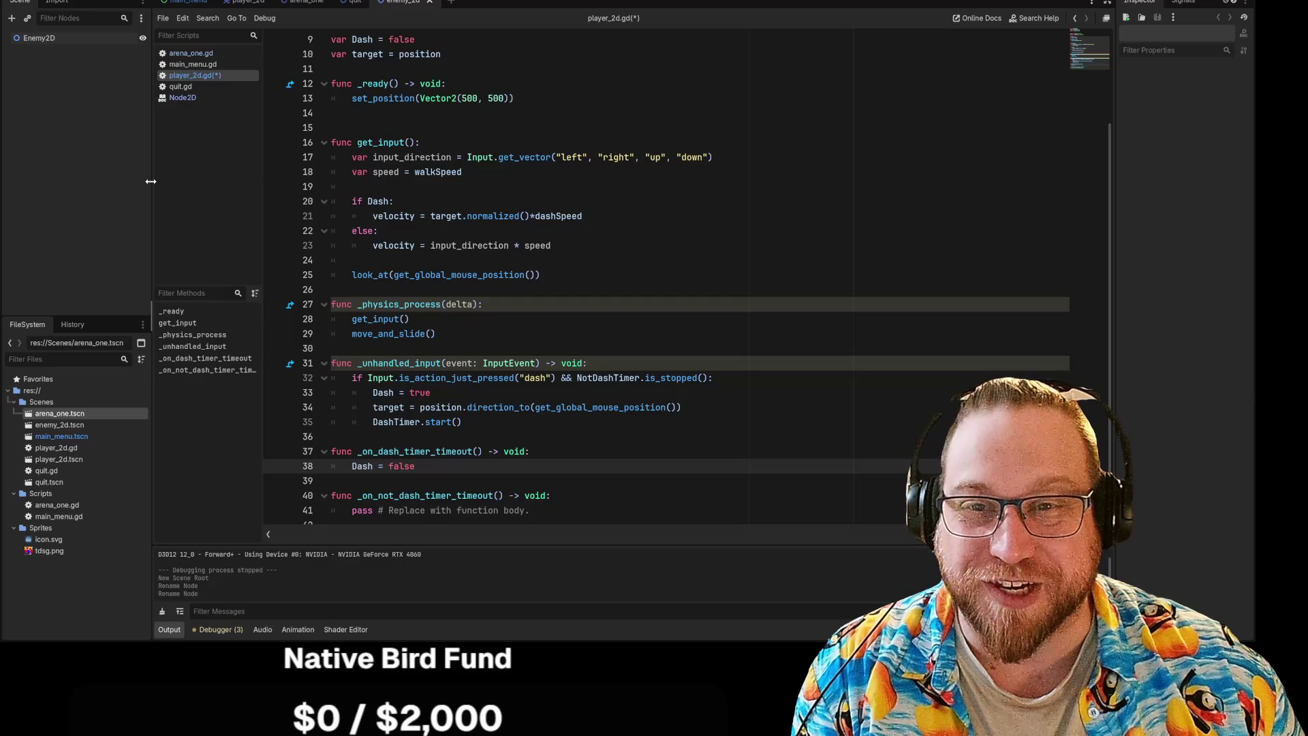
pyautogui.moveTo(154, 184); pyautogui.dragTo(104, 170)
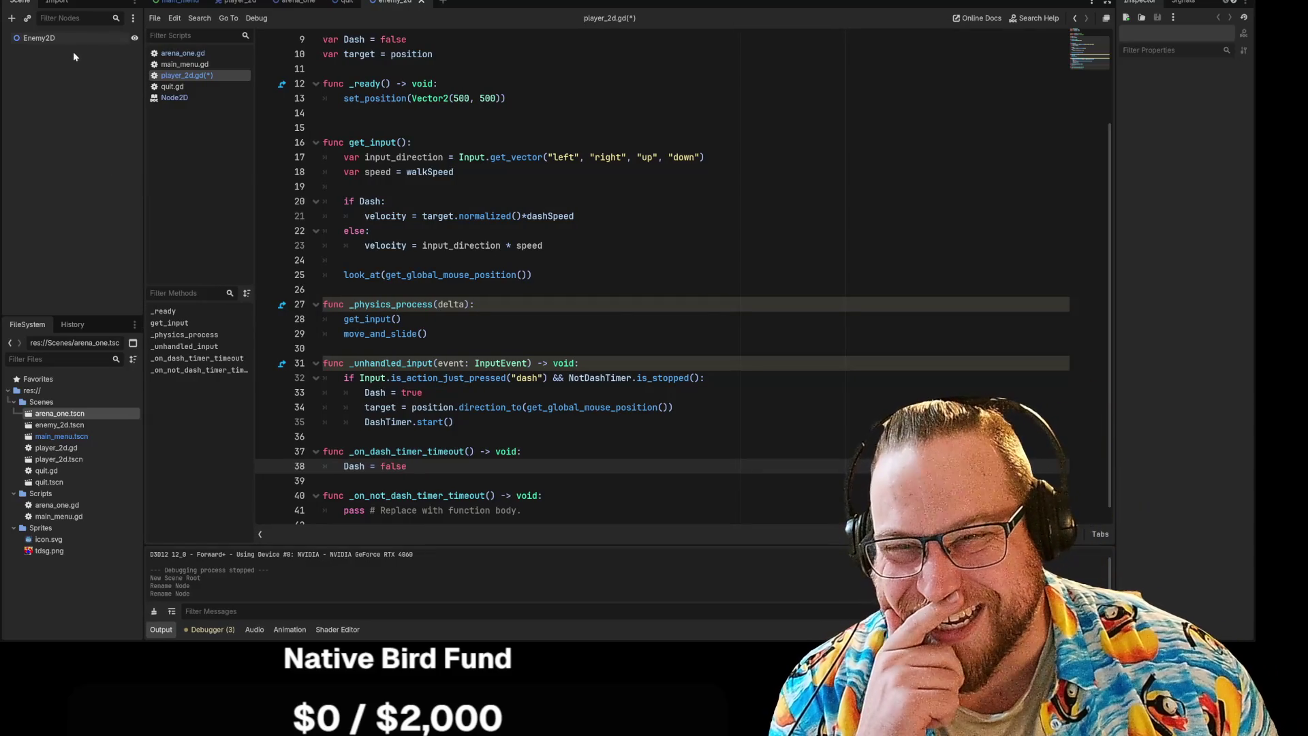
pyautogui.rightClick(46, 39)
pyautogui.click(39, 117)
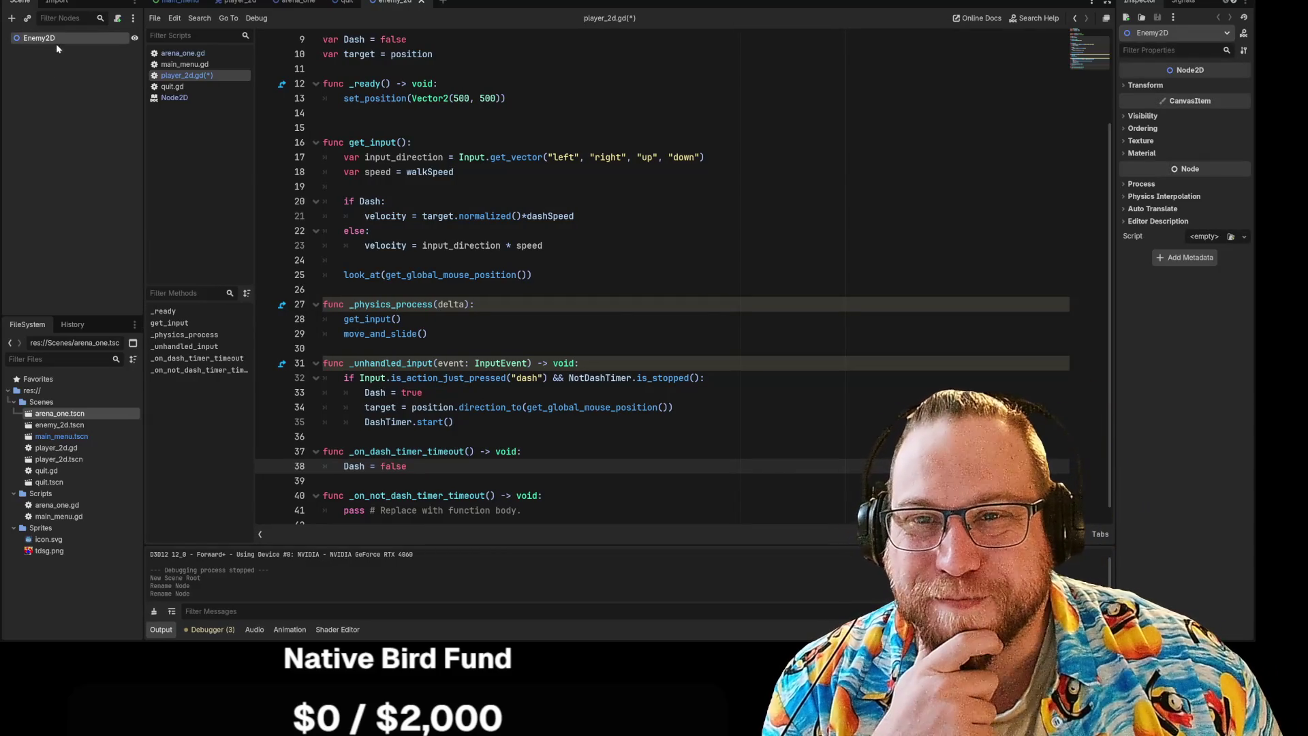
pyautogui.rightClick(56, 44)
pyautogui.click(34, 100)
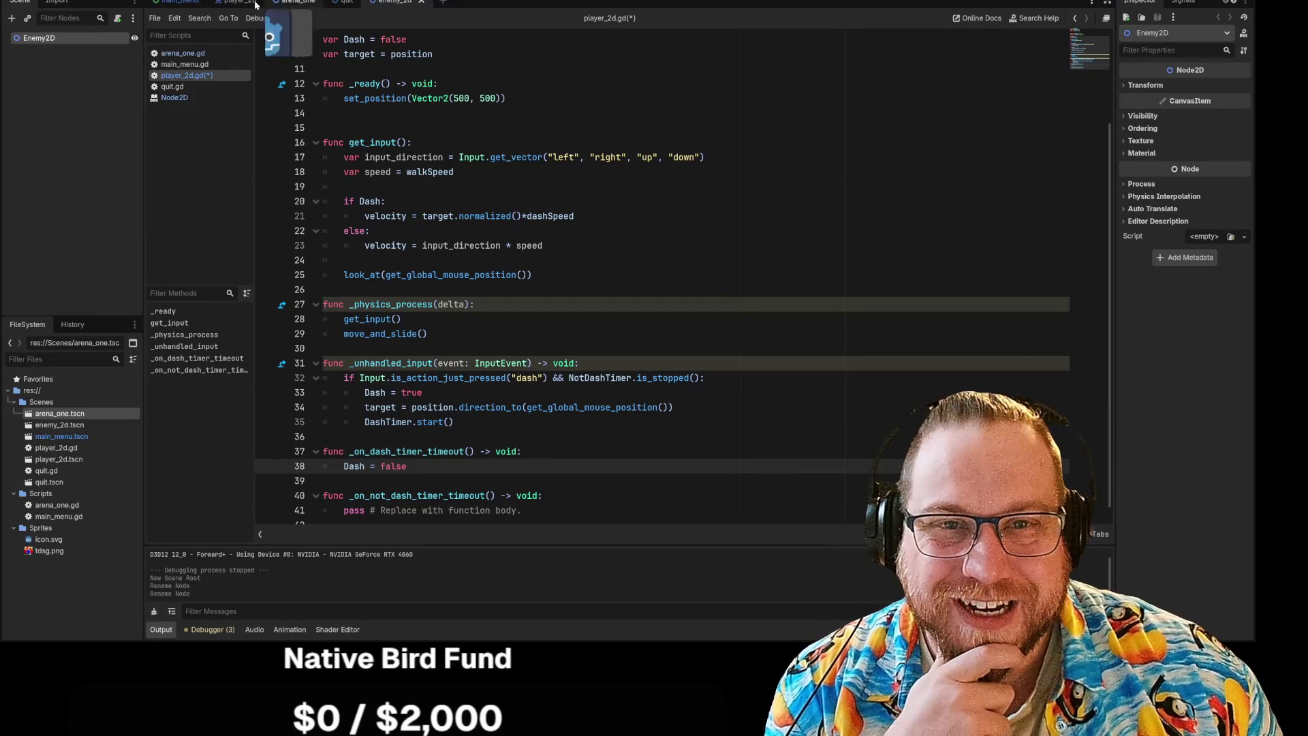
pyautogui.click(245, 2)
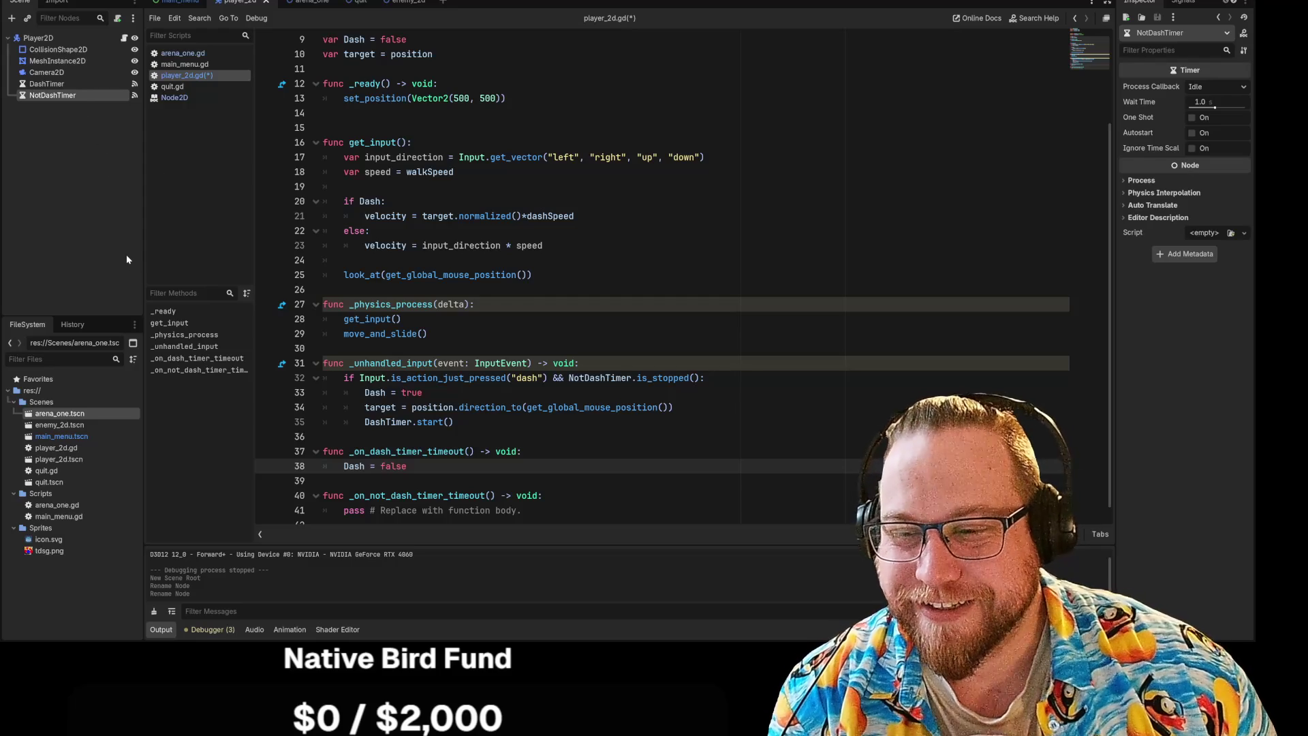
pyautogui.click(412, 3)
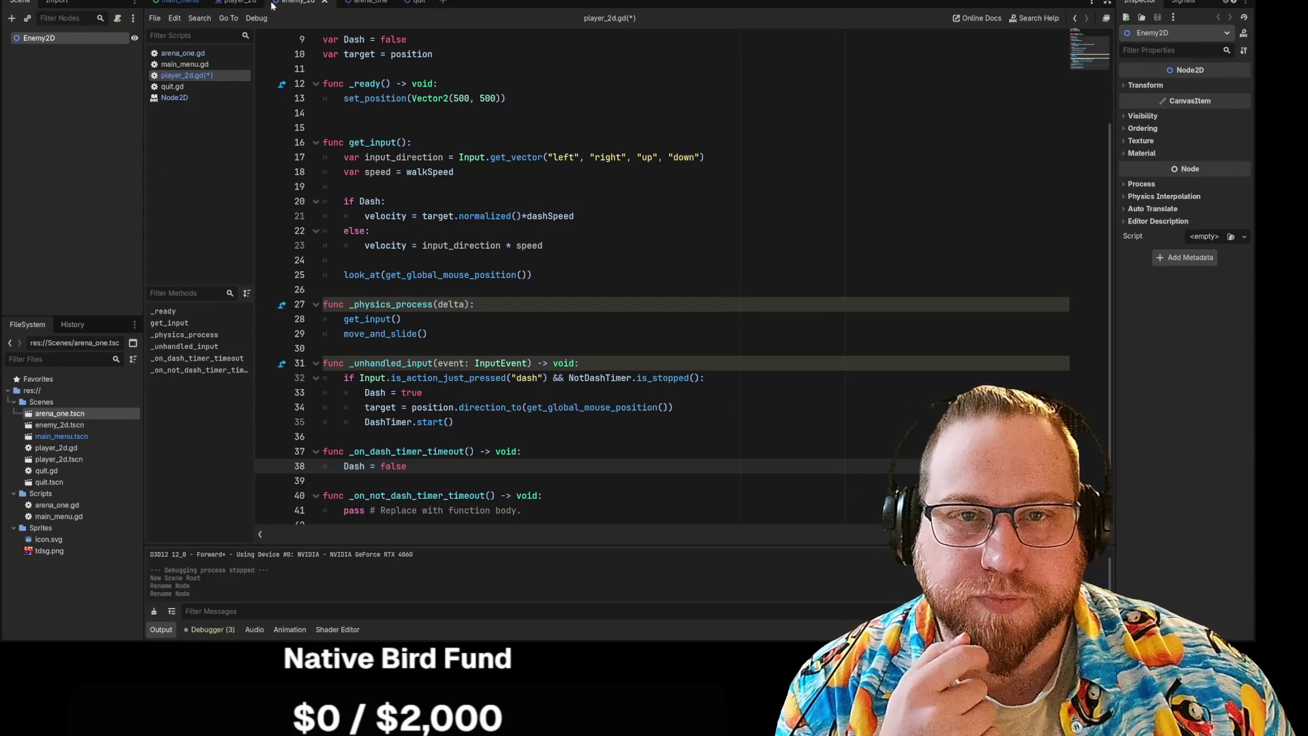
pyautogui.click(238, 3)
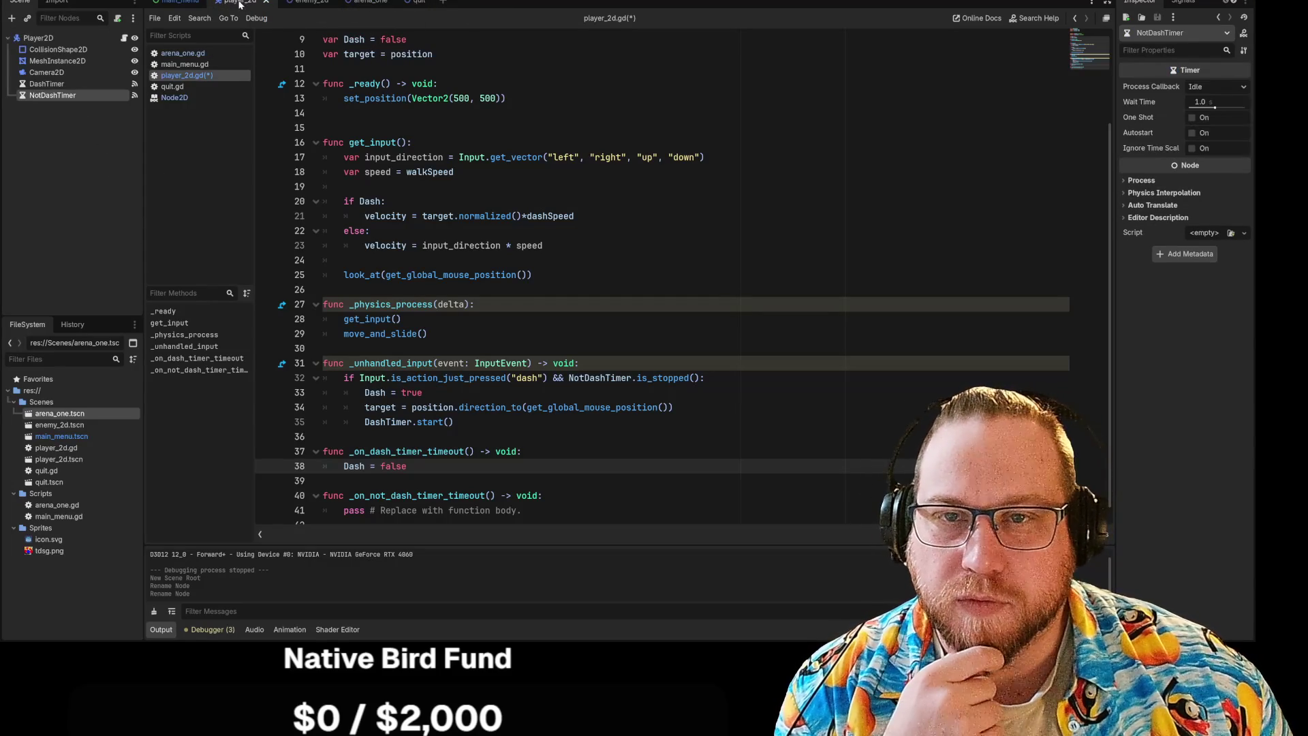
pyautogui.click(313, 4)
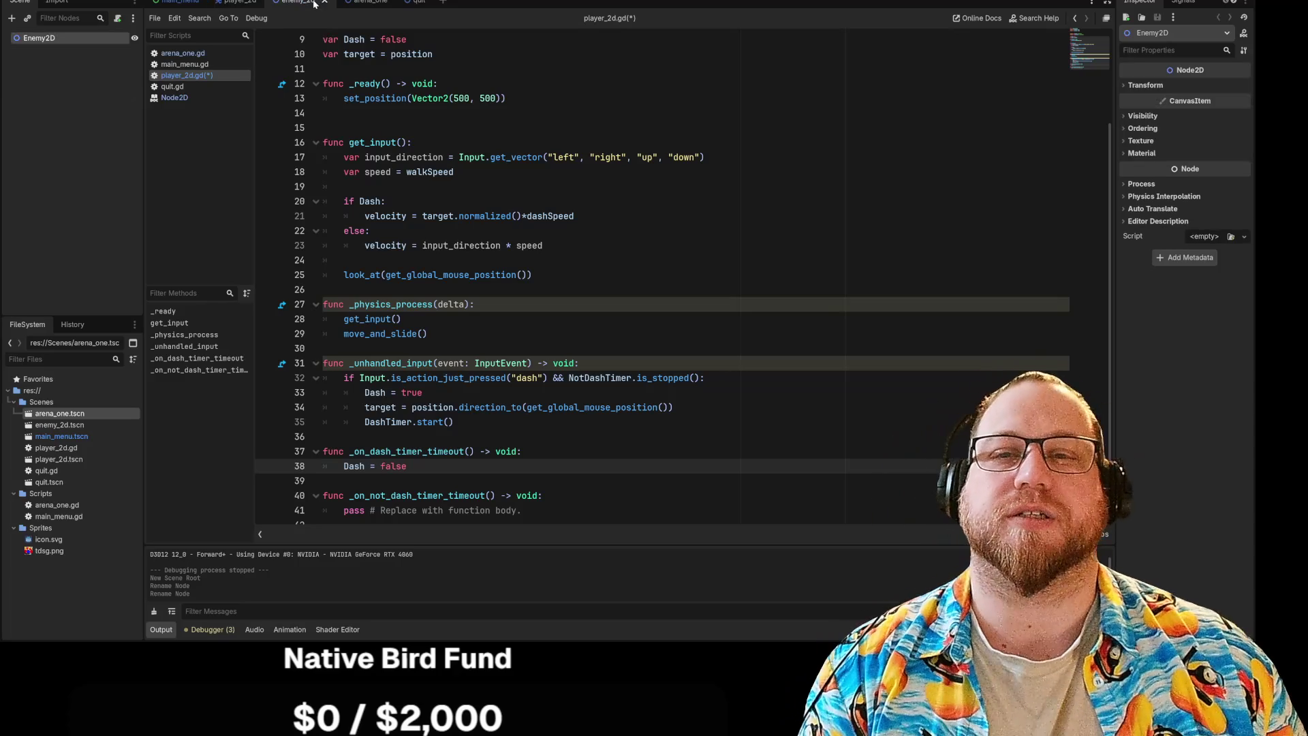
pyautogui.rightClick(53, 43)
# Add a CollisionShape2D, then a MeshInstance2D from the Recent list, as children of Enemy2D.
pyautogui.click(63, 49)
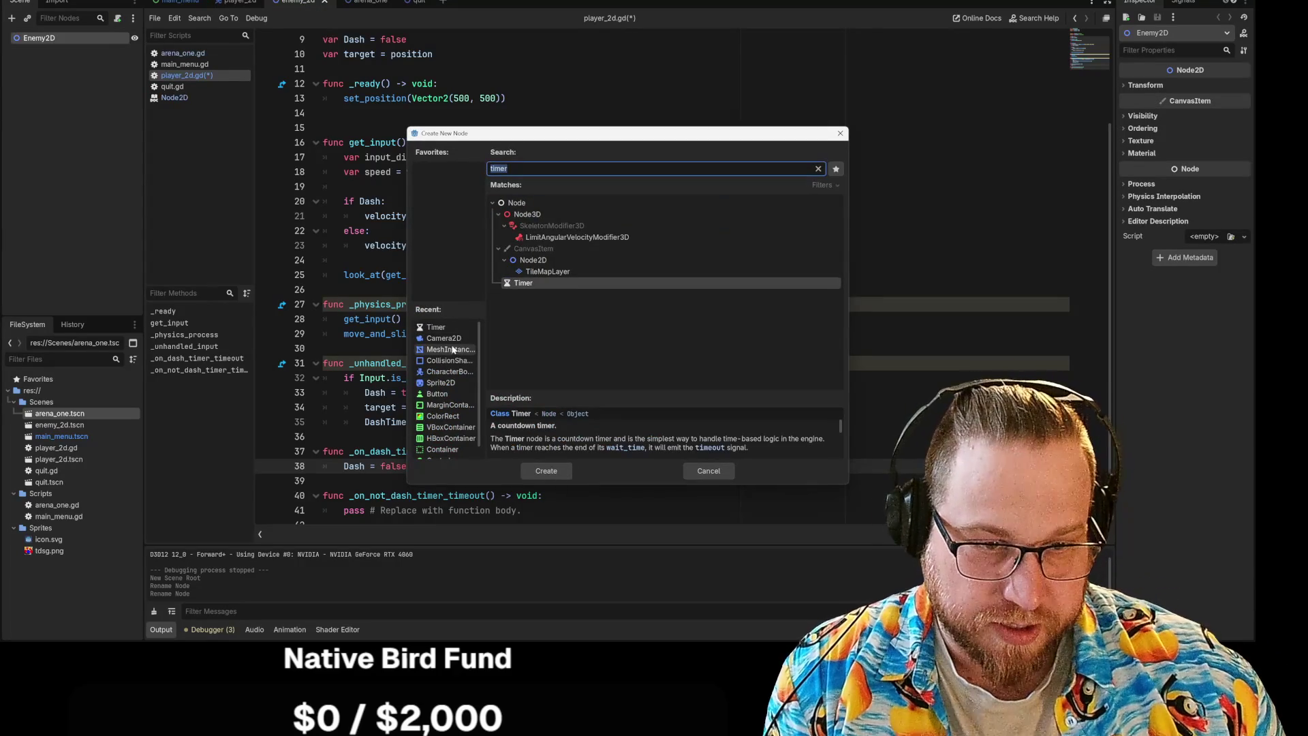
pyautogui.click(450, 366)
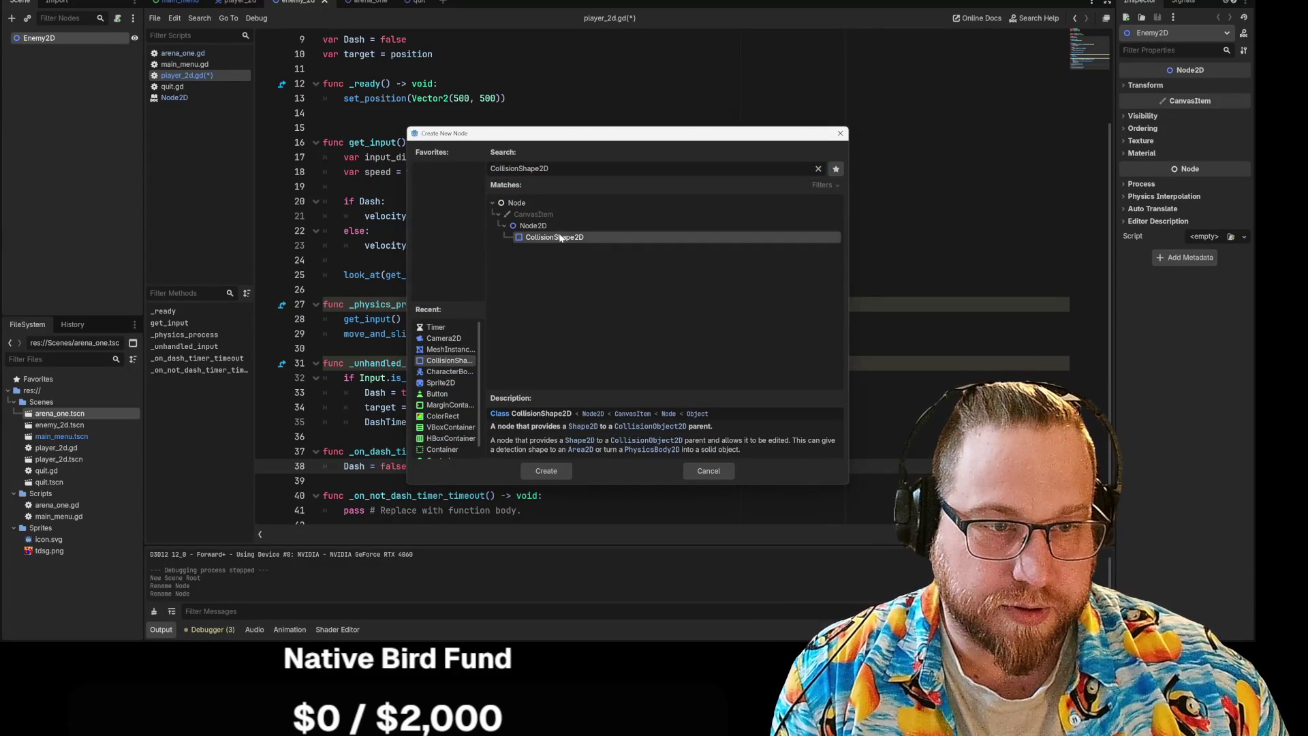
pyautogui.doubleClick(559, 238)
pyautogui.rightClick(39, 38)
pyautogui.click(63, 49)
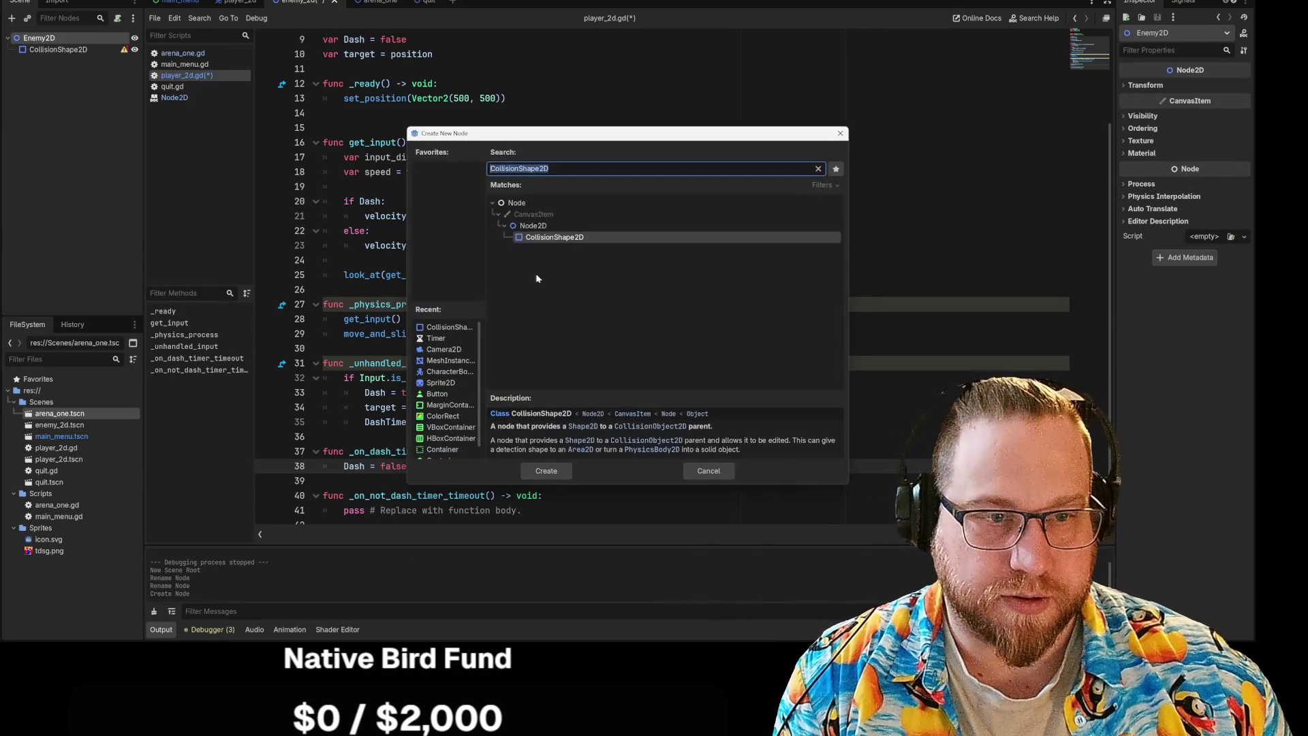
pyautogui.click(450, 361)
pyautogui.doubleClick(559, 237)
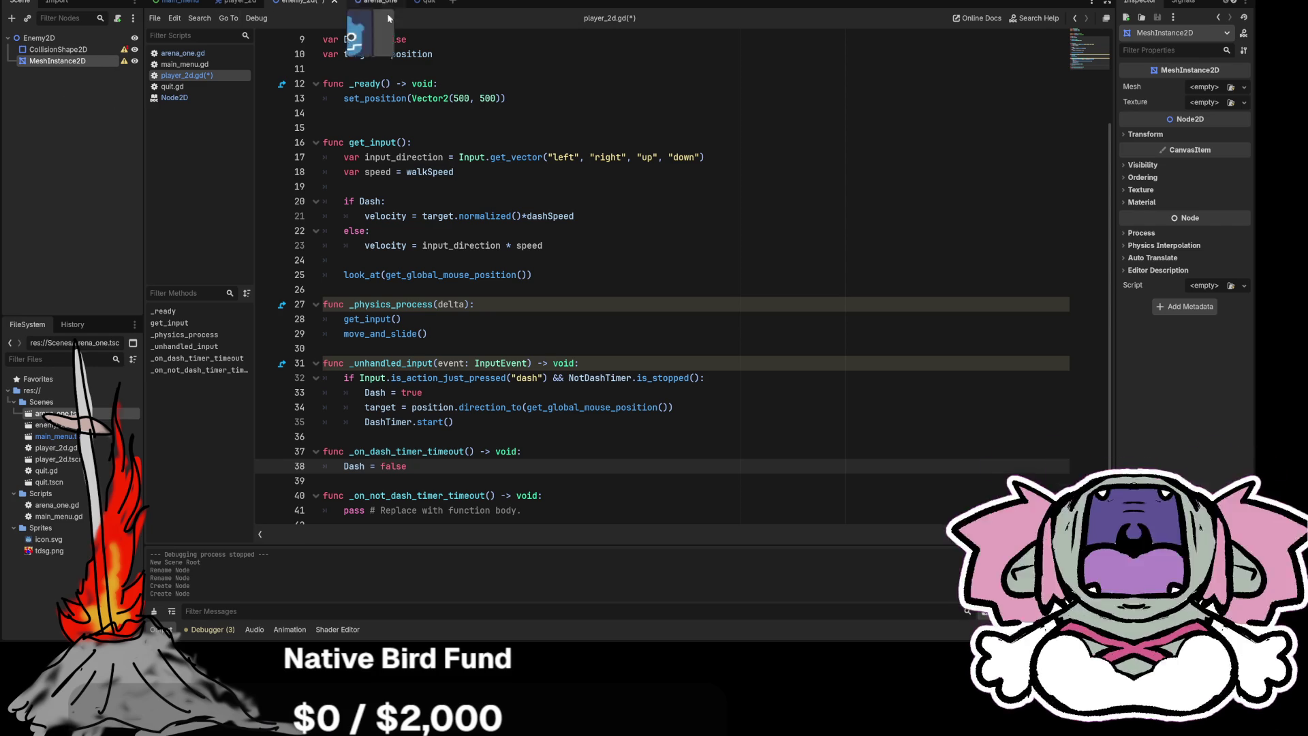
# Open the context menu for player_2d.gd in the script editor's Scripts list.
pyautogui.rightClick(203, 78)
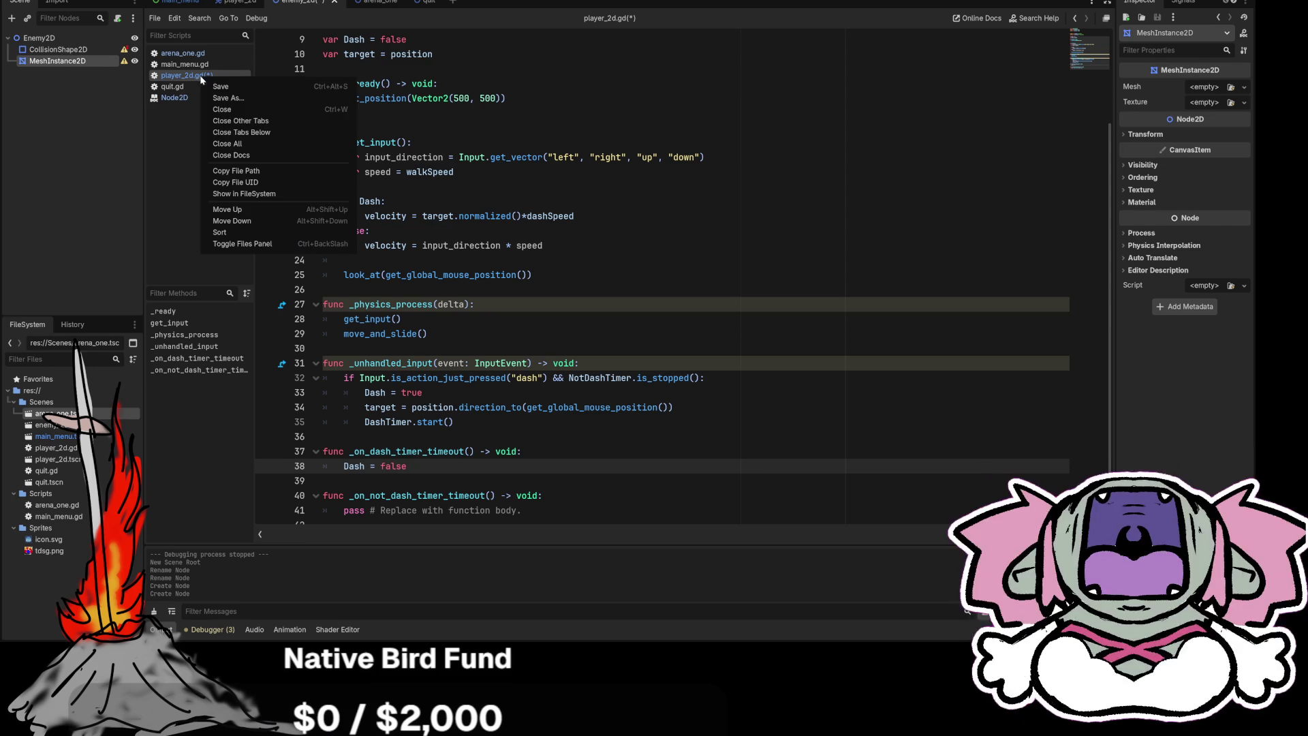
# Save player_2d.gd, give CollisionShape2D a new CircleShape2D shape, then select MeshInstance2D.
pyautogui.click(234, 86)
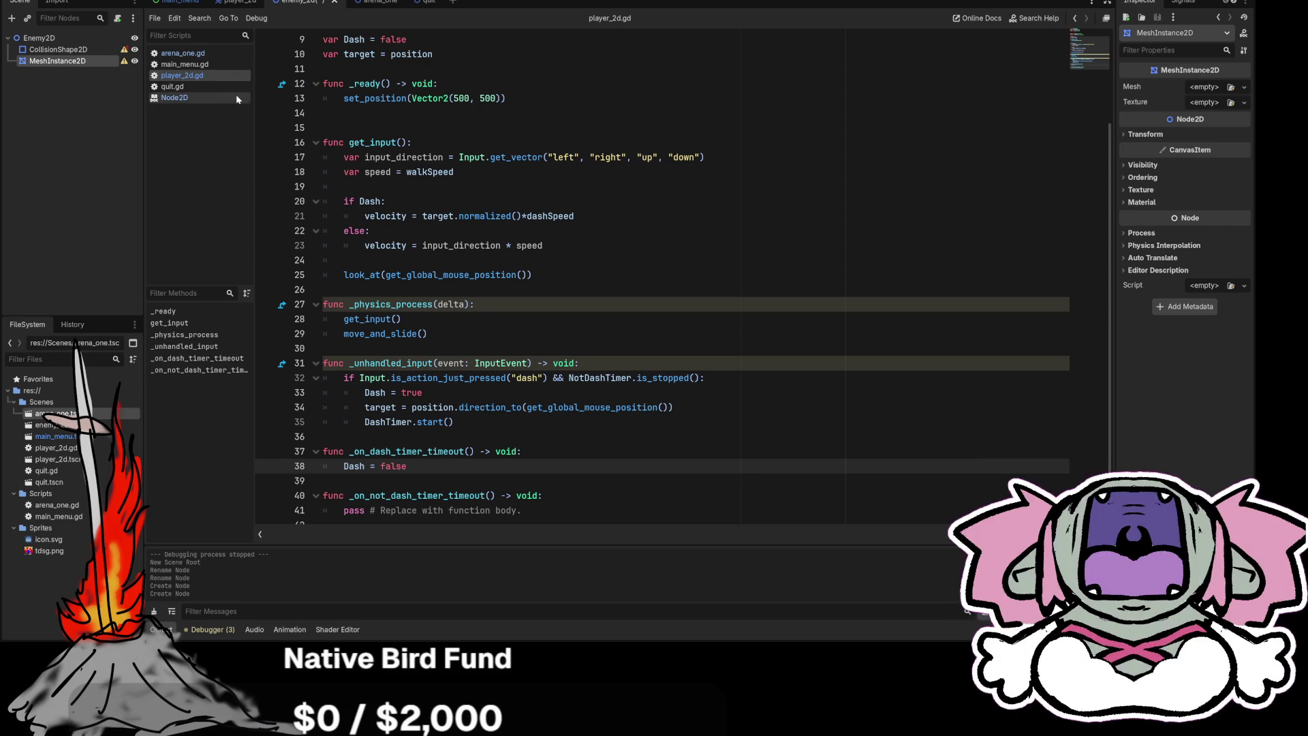
pyautogui.click(58, 49)
pyautogui.click(1203, 88)
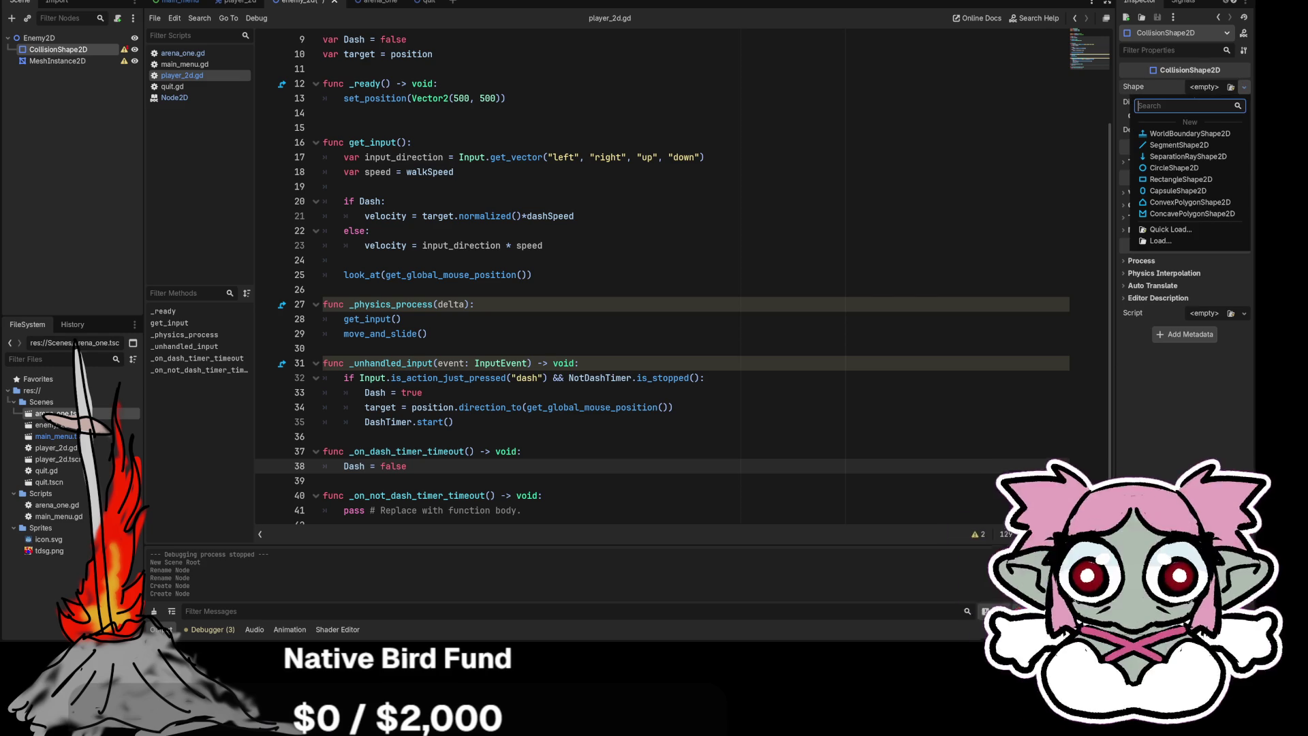
pyautogui.click(1169, 168)
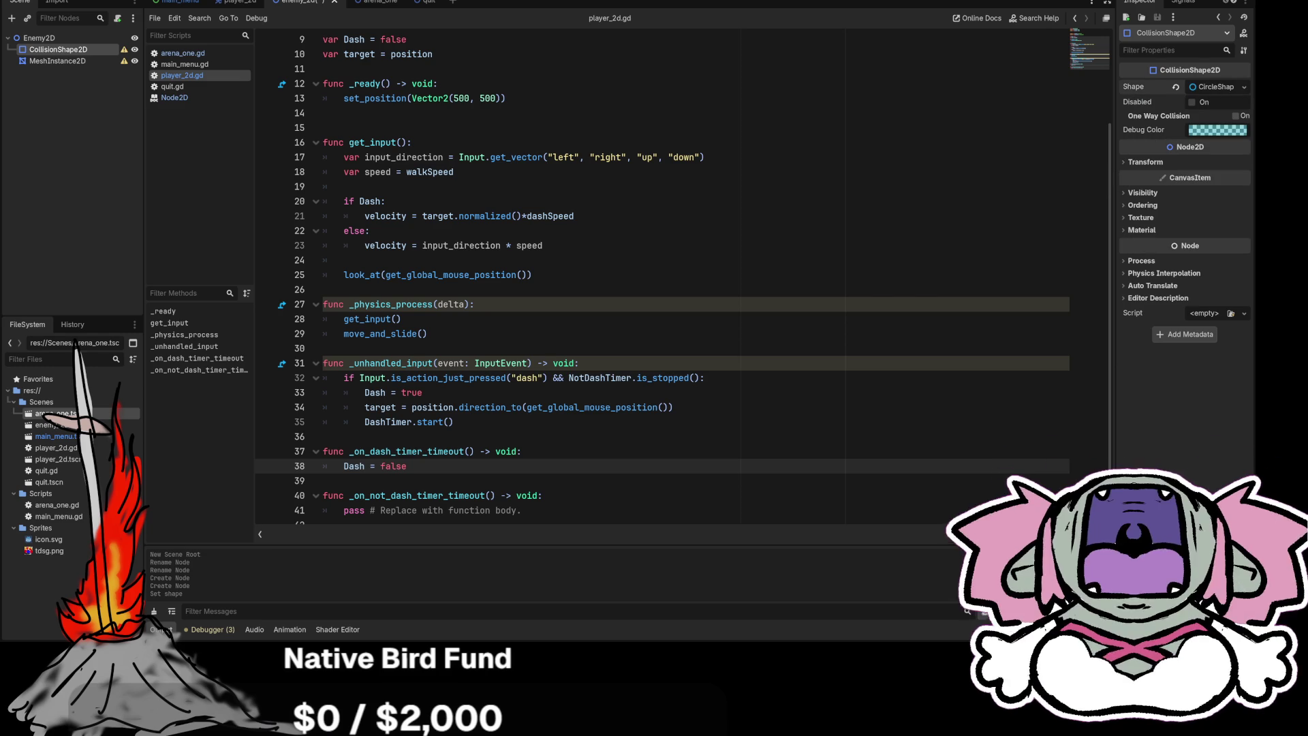
pyautogui.click(58, 61)
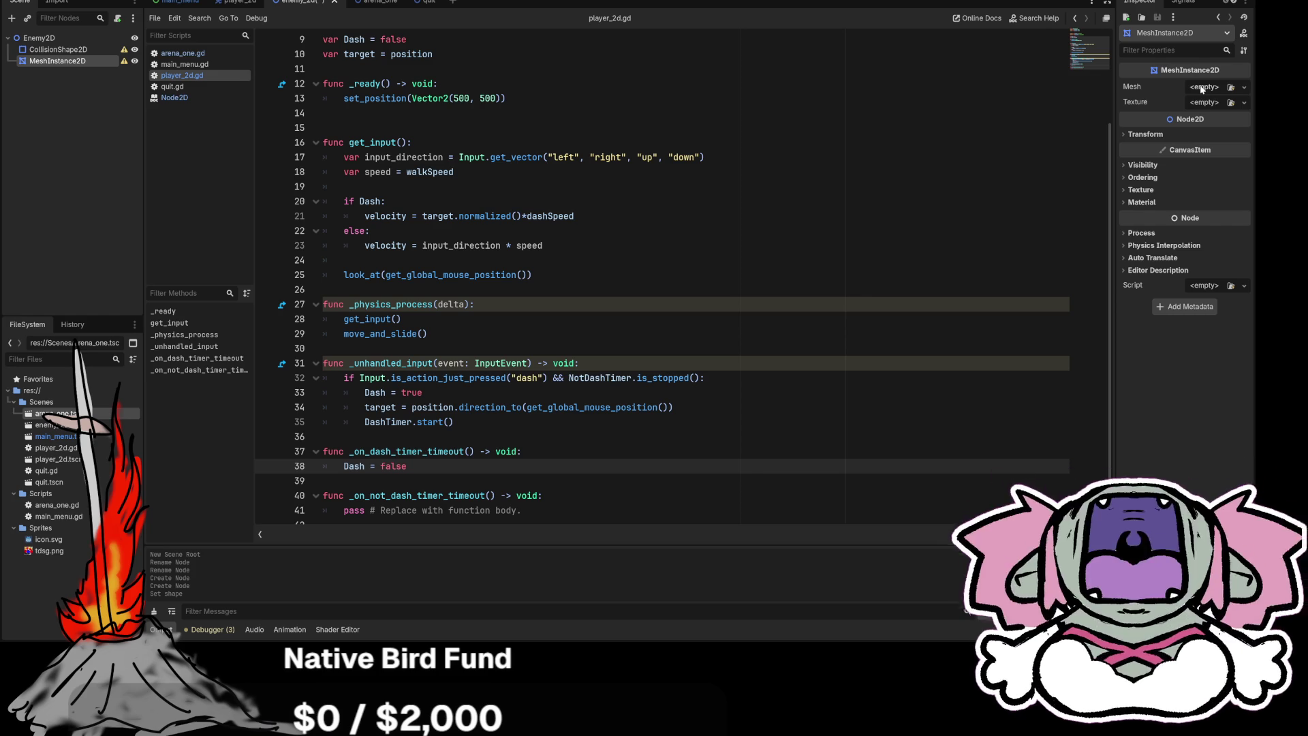
pyautogui.click(1204, 87)
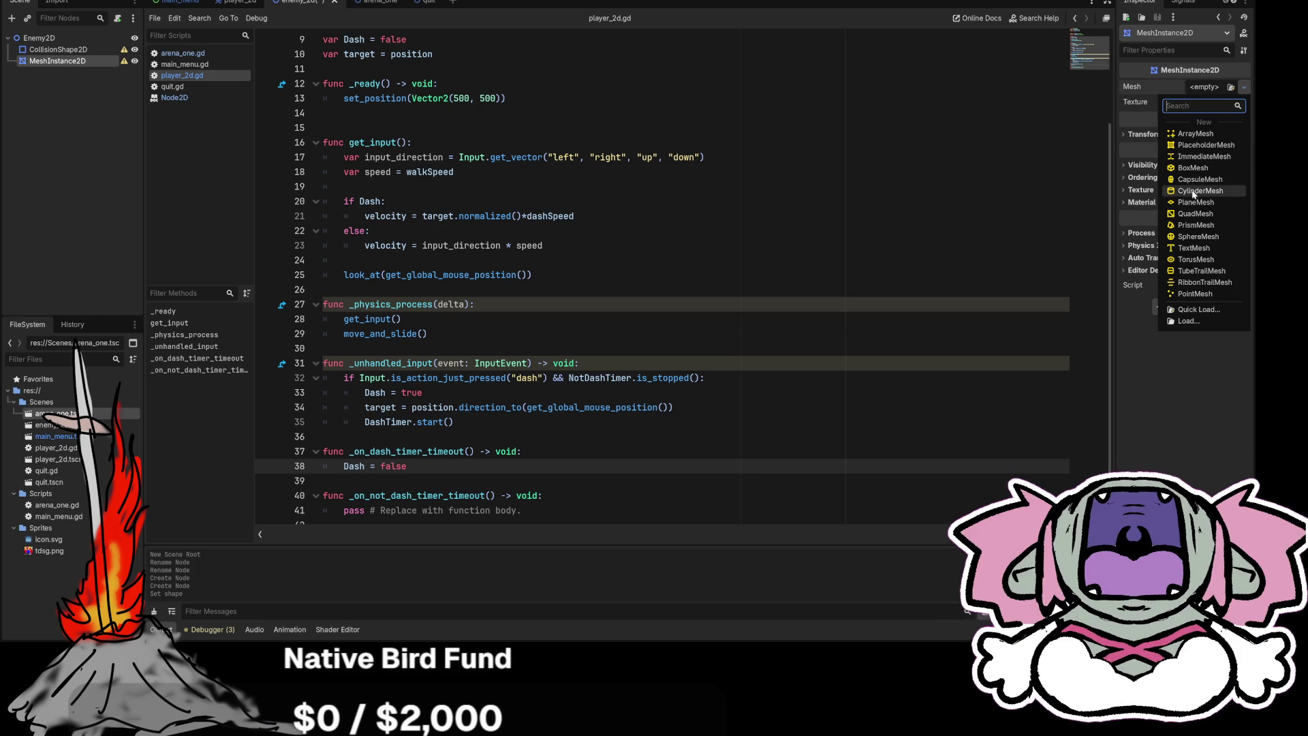
pyautogui.click(1133, 108)
pyautogui.click(1186, 101)
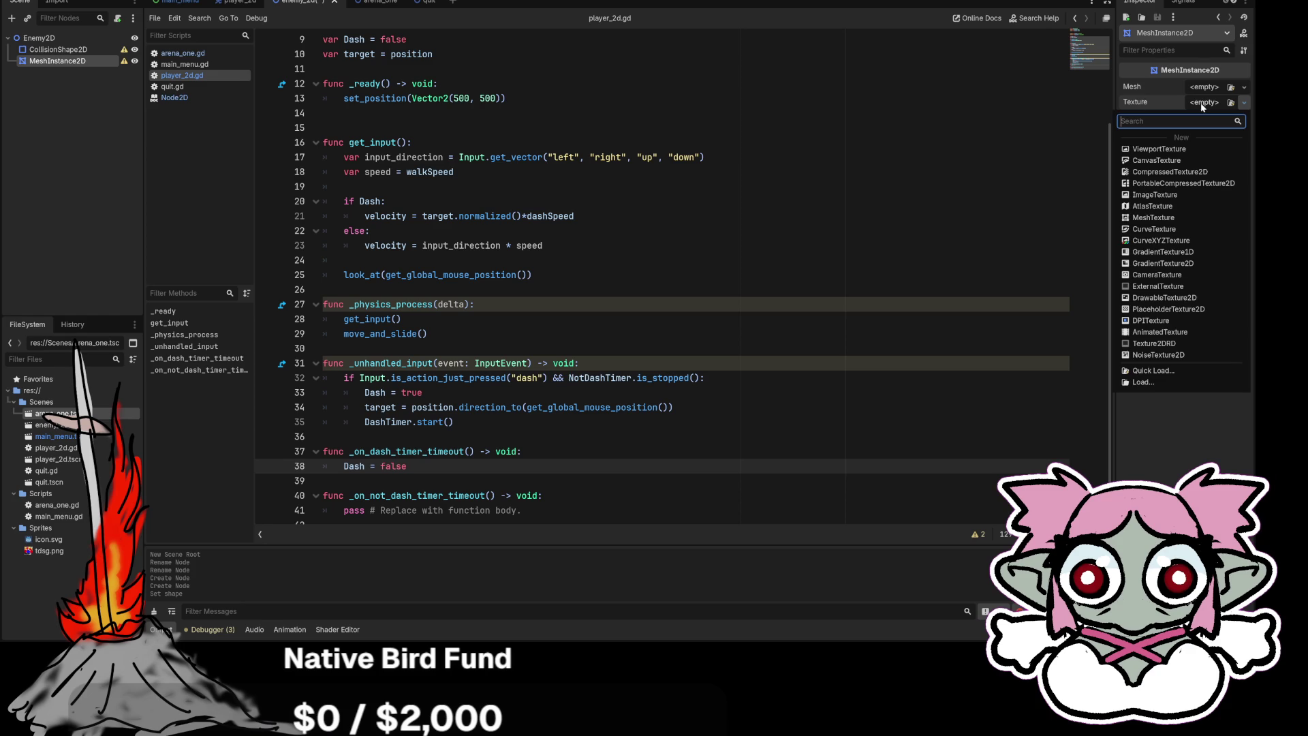
pyautogui.click(1200, 105)
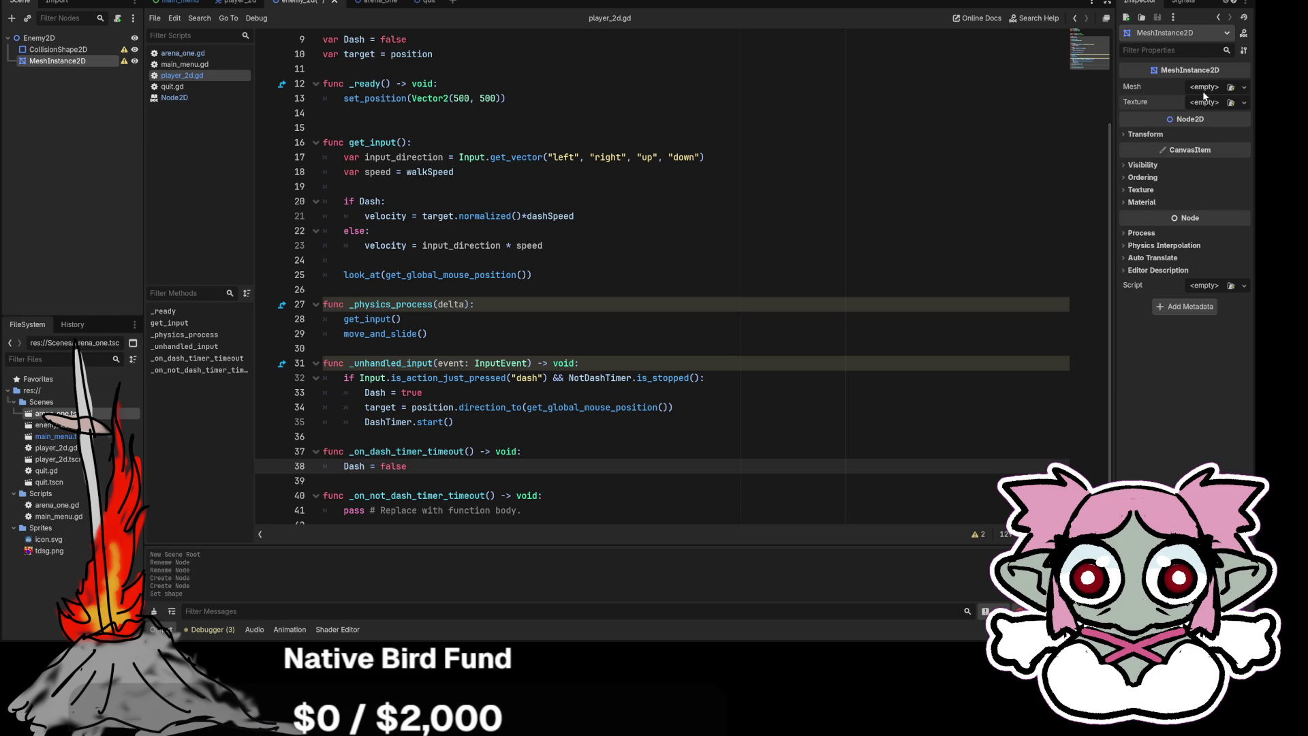
pyautogui.click(1205, 89)
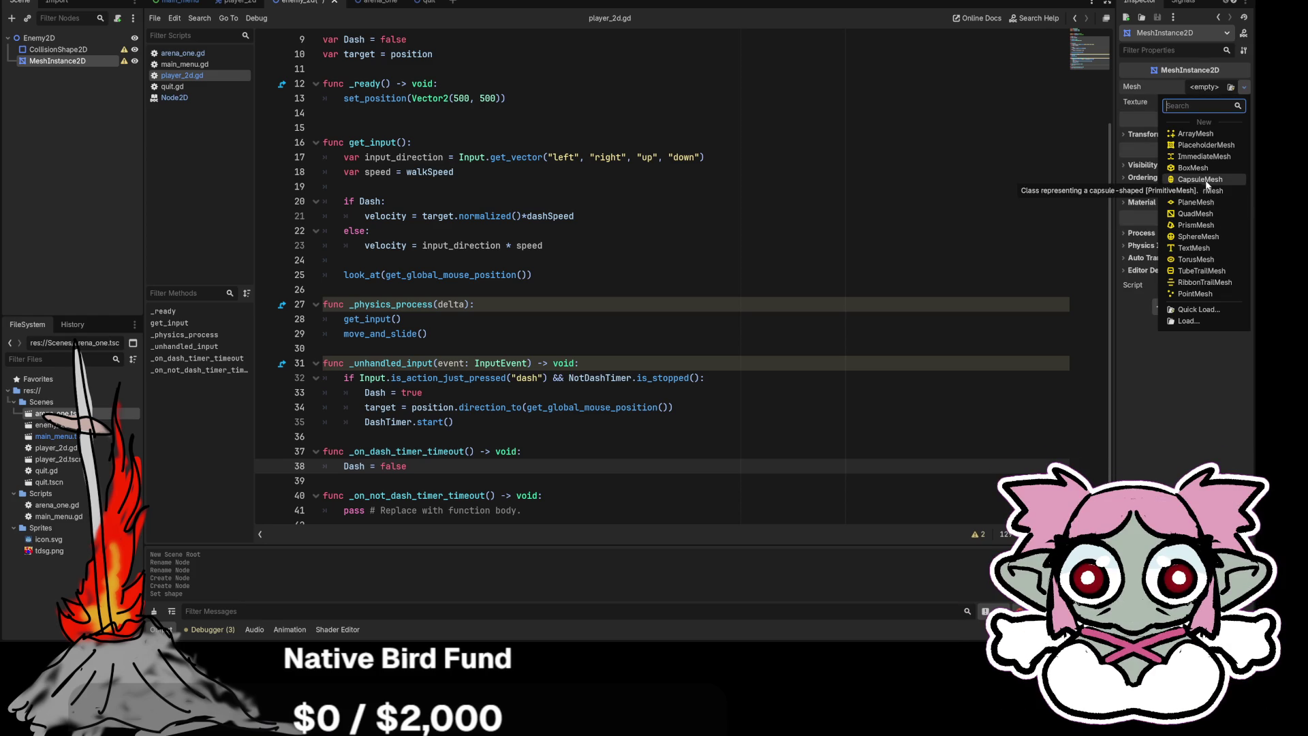
pyautogui.click(1196, 391)
pyautogui.click(235, 2)
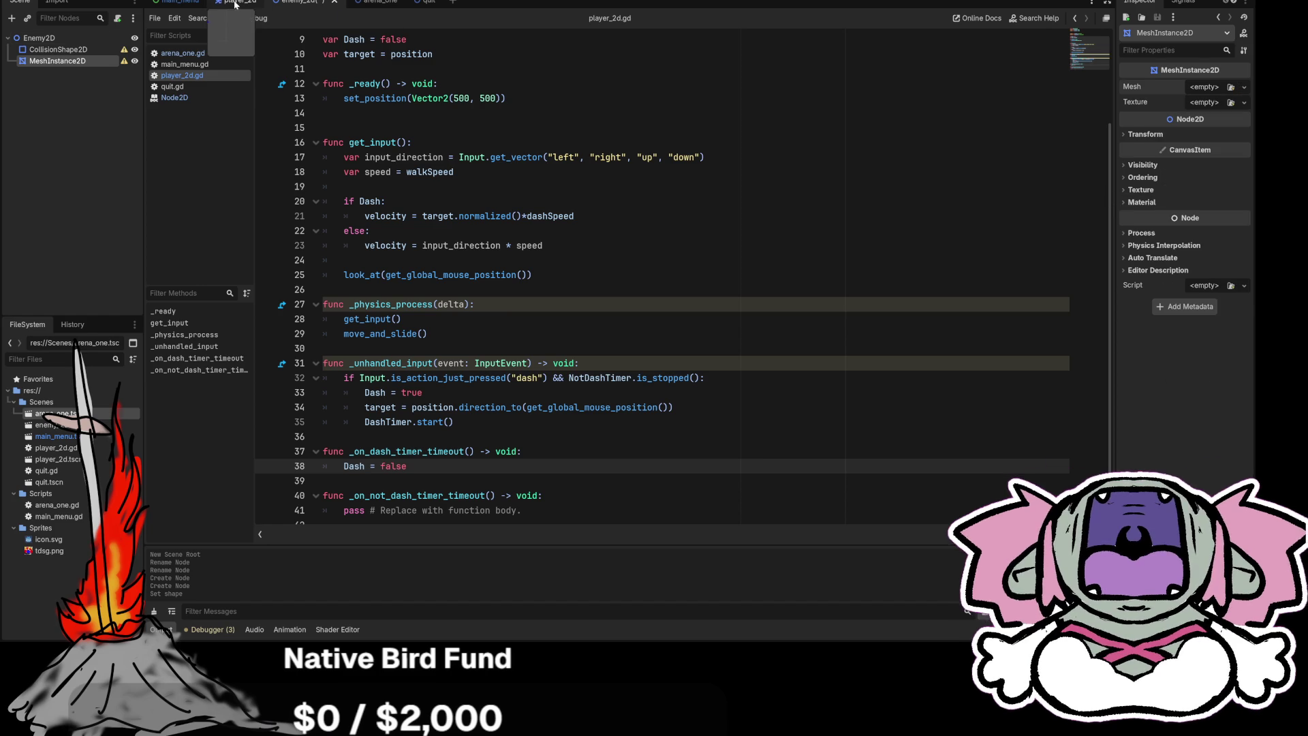
pyautogui.click(58, 62)
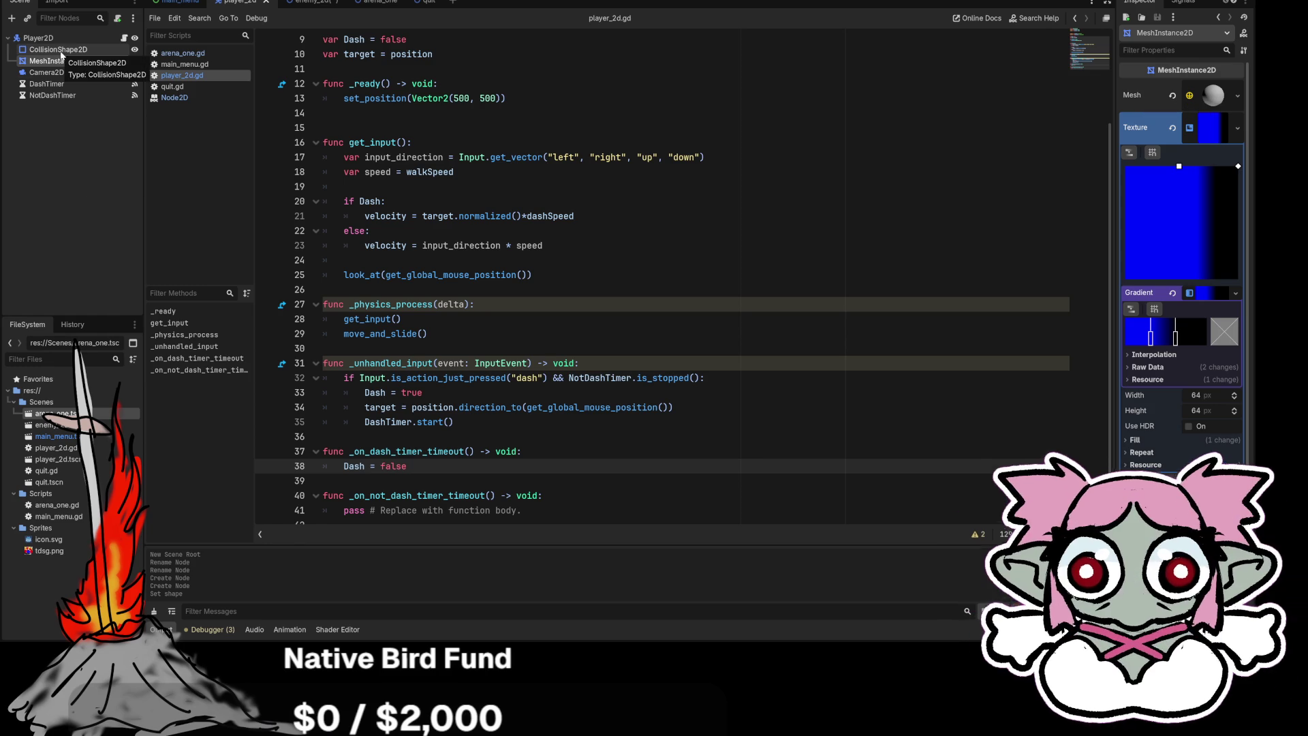
pyautogui.click(310, 2)
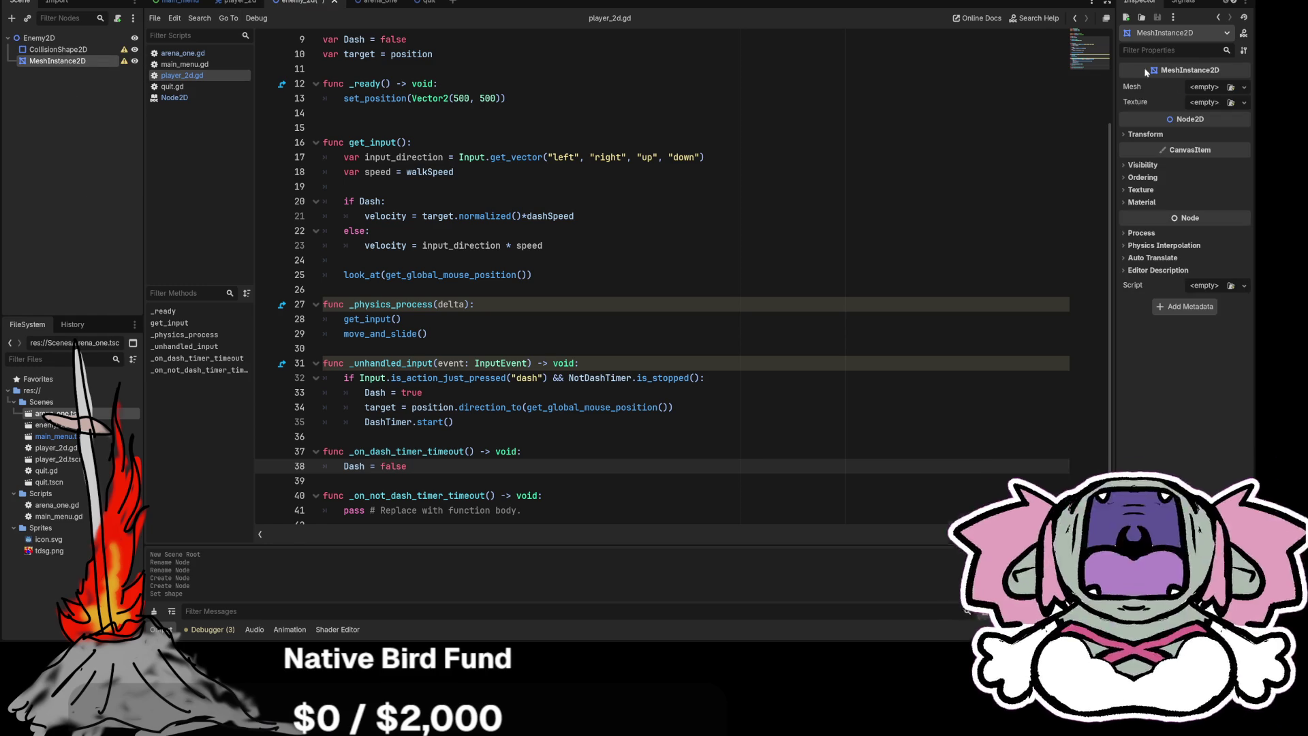
pyautogui.click(1206, 88)
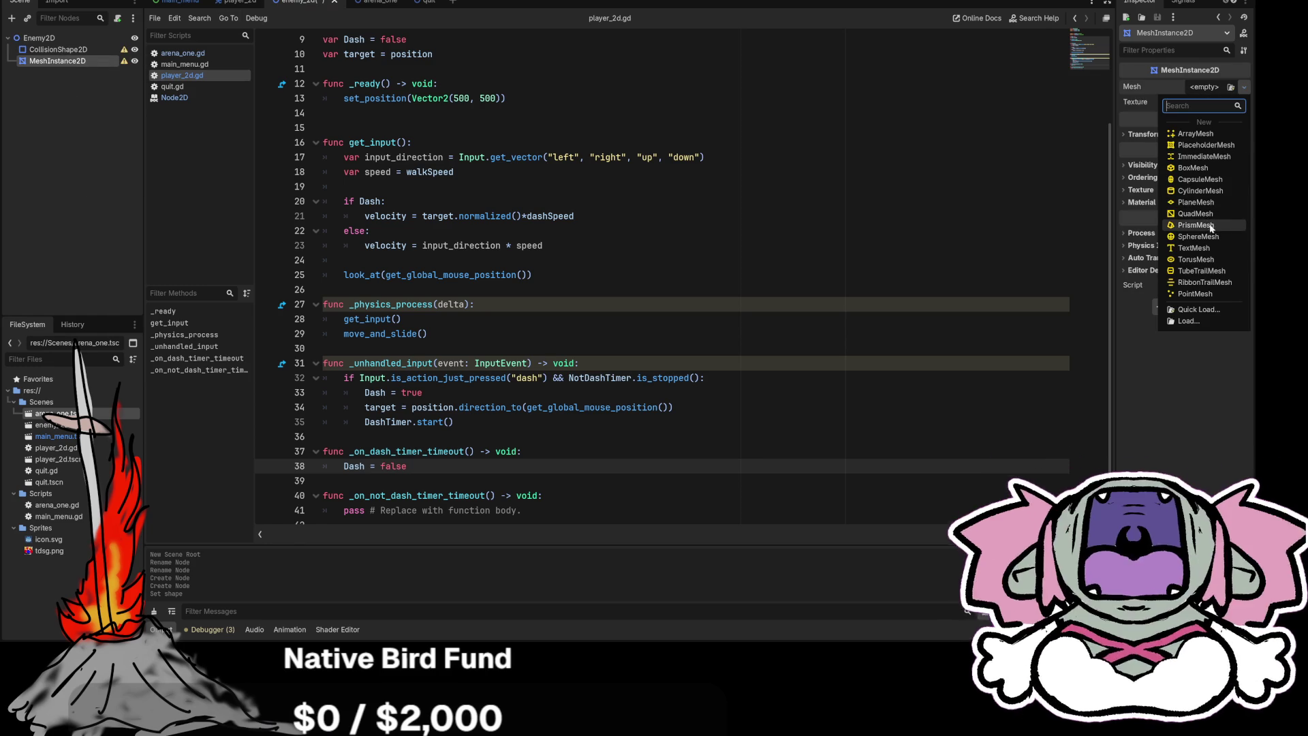
# Assign a new SphereMesh (radius 0.5, height 1.0) as the MeshInstance2D's mesh.
pyautogui.click(1207, 237)
pyautogui.click(1218, 99)
pyautogui.click(1220, 98)
# Browse the Texture property's resource types without choosing one, then re-expand the SphereMesh properties.
pyautogui.click(1210, 119)
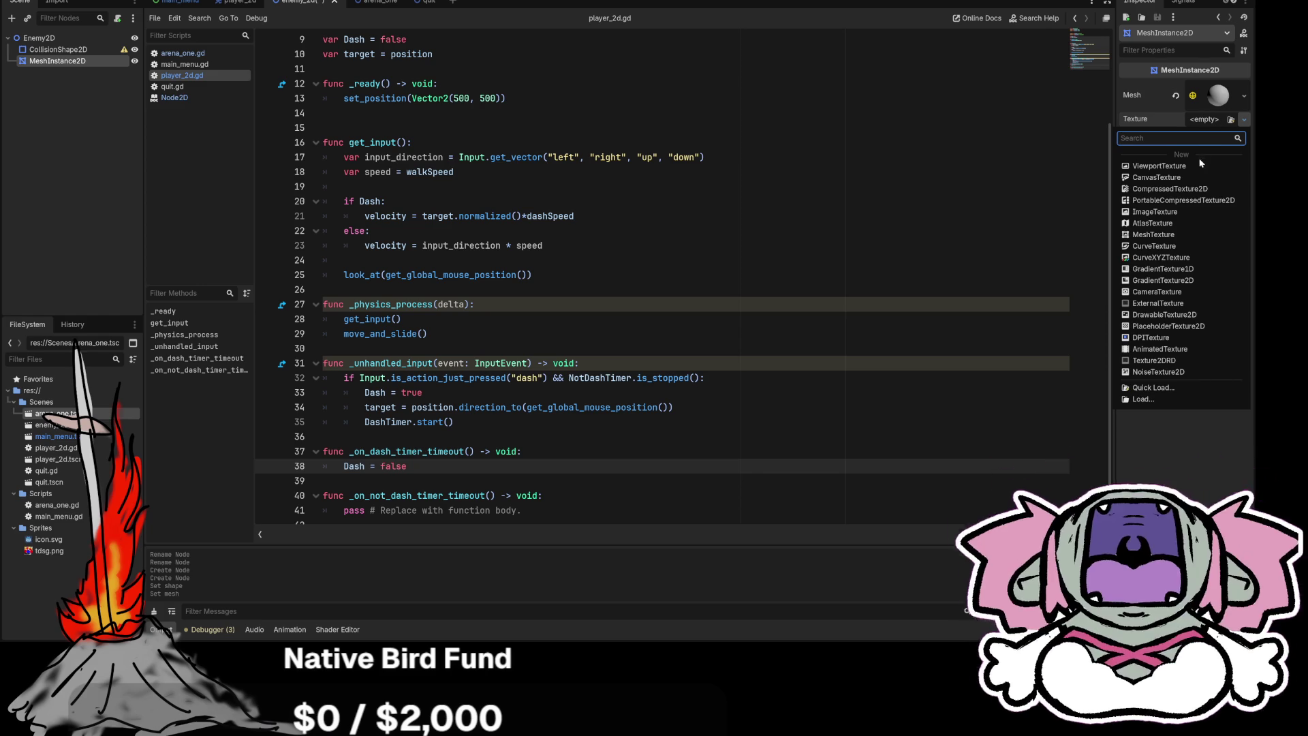
pyautogui.click(1218, 102)
pyautogui.click(1218, 97)
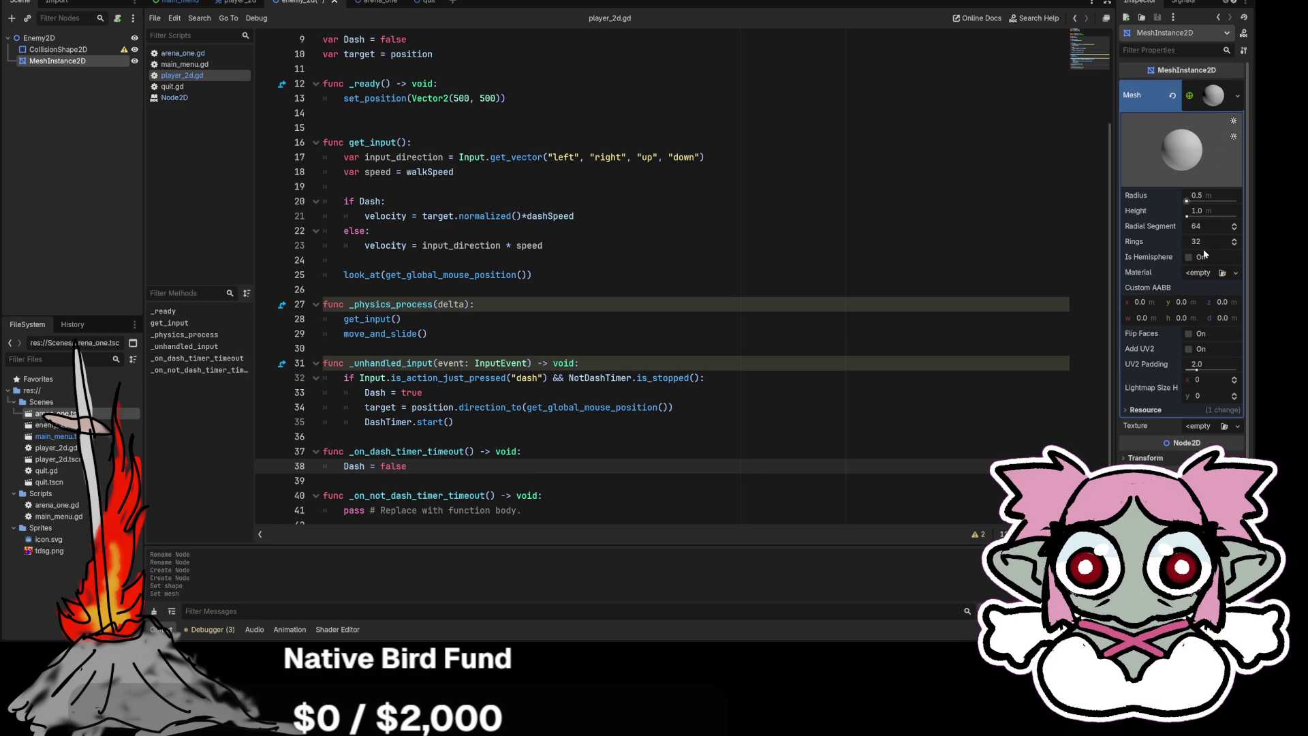
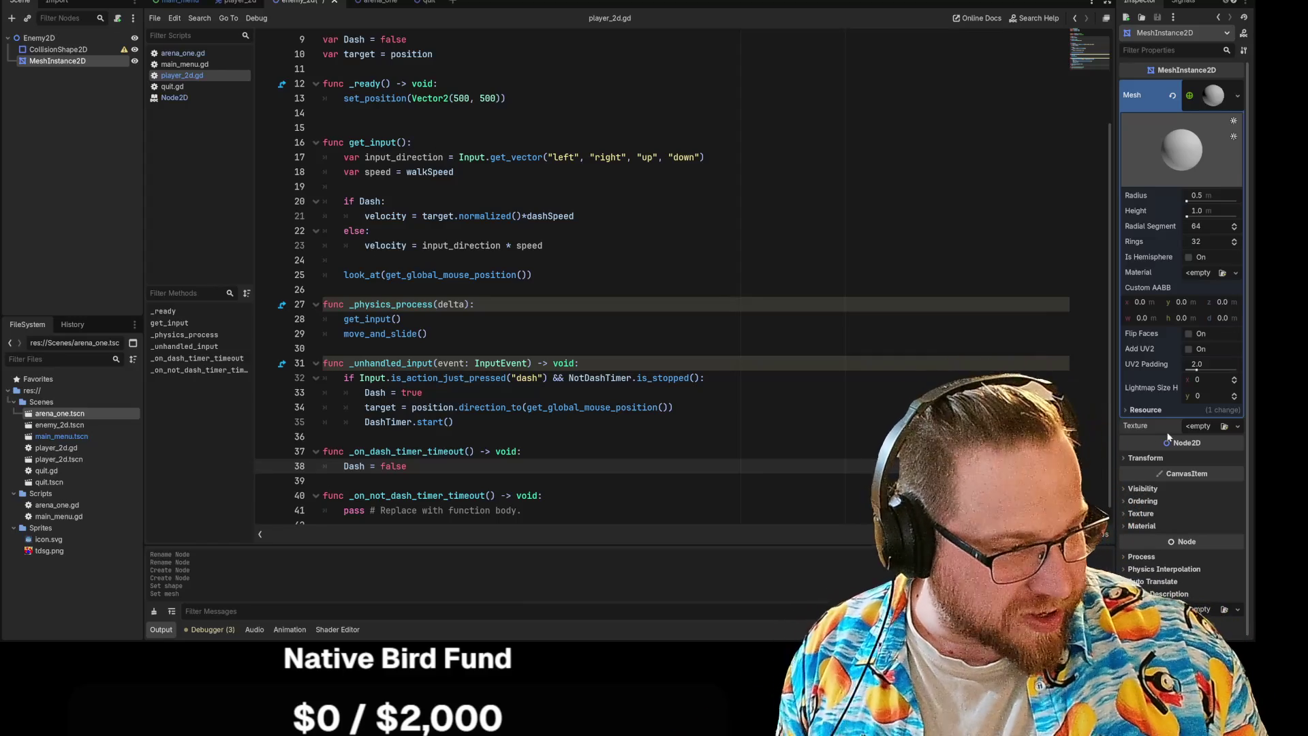
# Bring up the new-texture type choices for the mesh's Texture property, then dismiss them.
pyautogui.click(1192, 426)
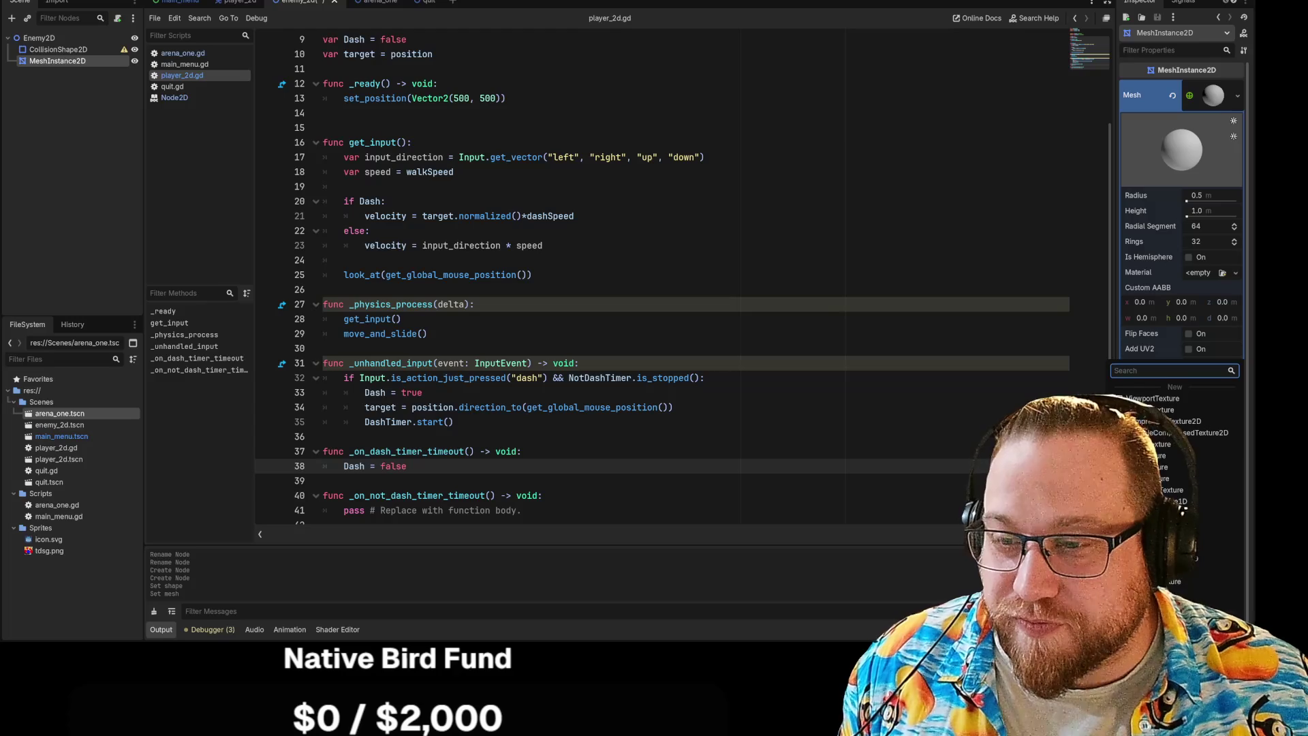
pyautogui.press('Escape')
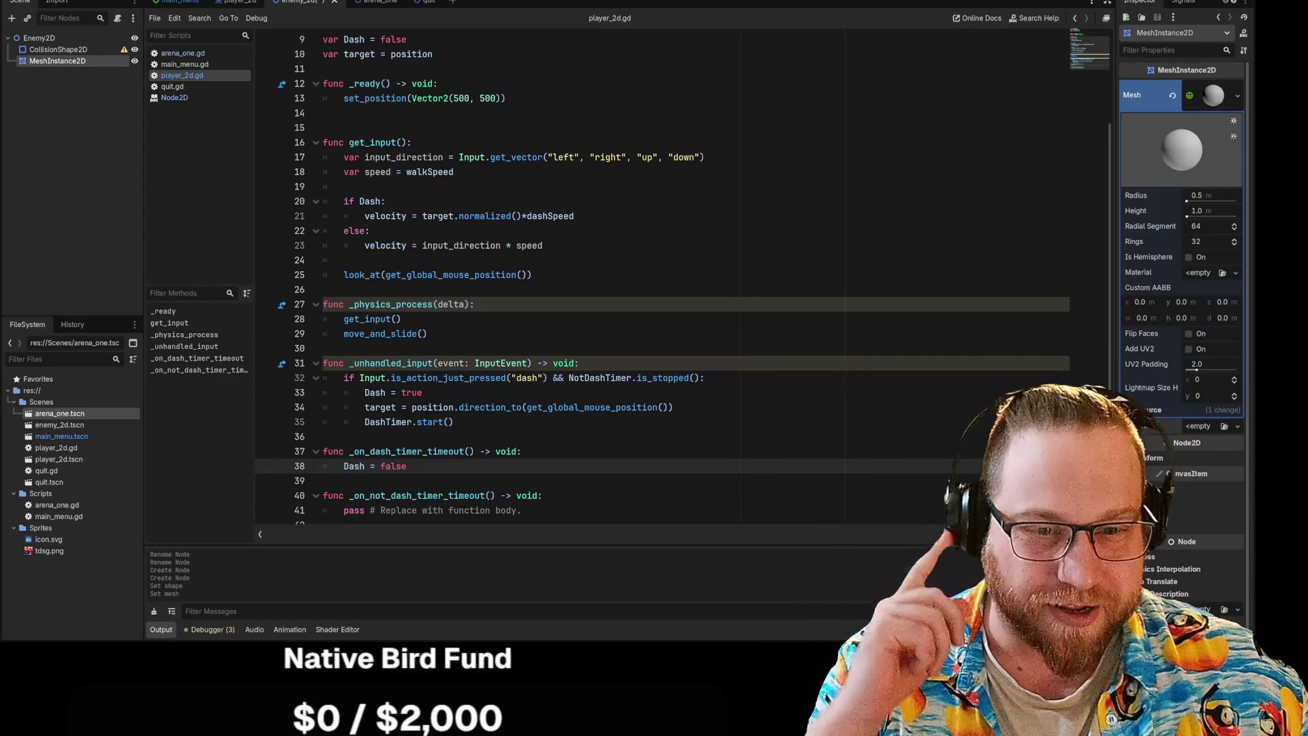
# Place the cursor on empty line 30 of the player_2d.gd script.
pyautogui.click(323, 348)
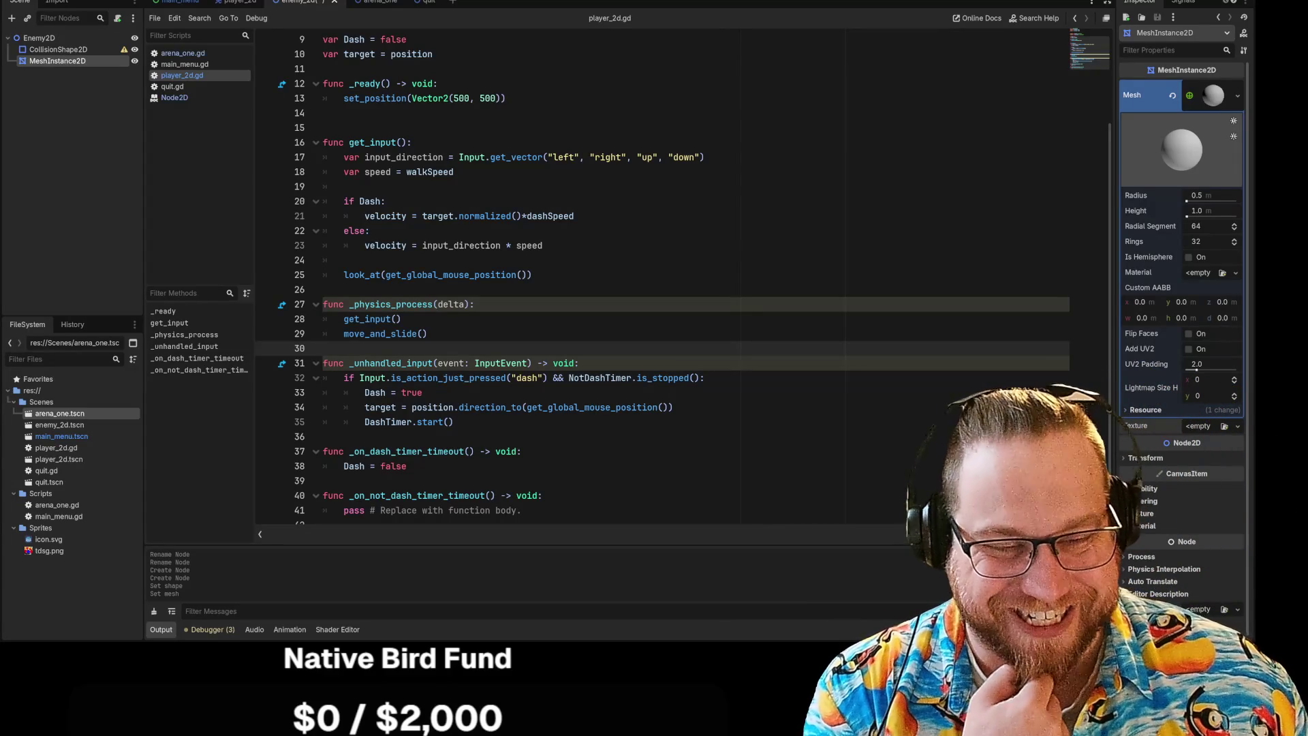
pyautogui.press('Up')
pyautogui.press('Up')
pyautogui.press('Up')
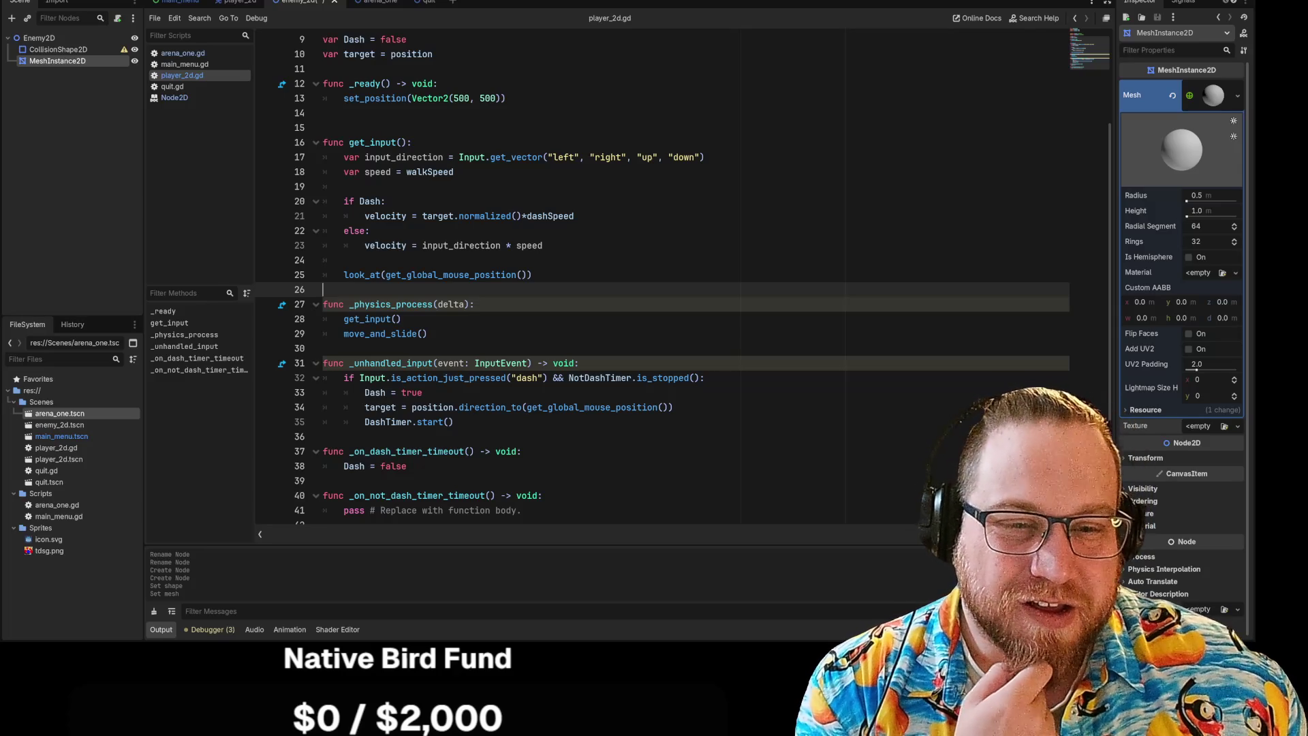
pyautogui.click(323, 348)
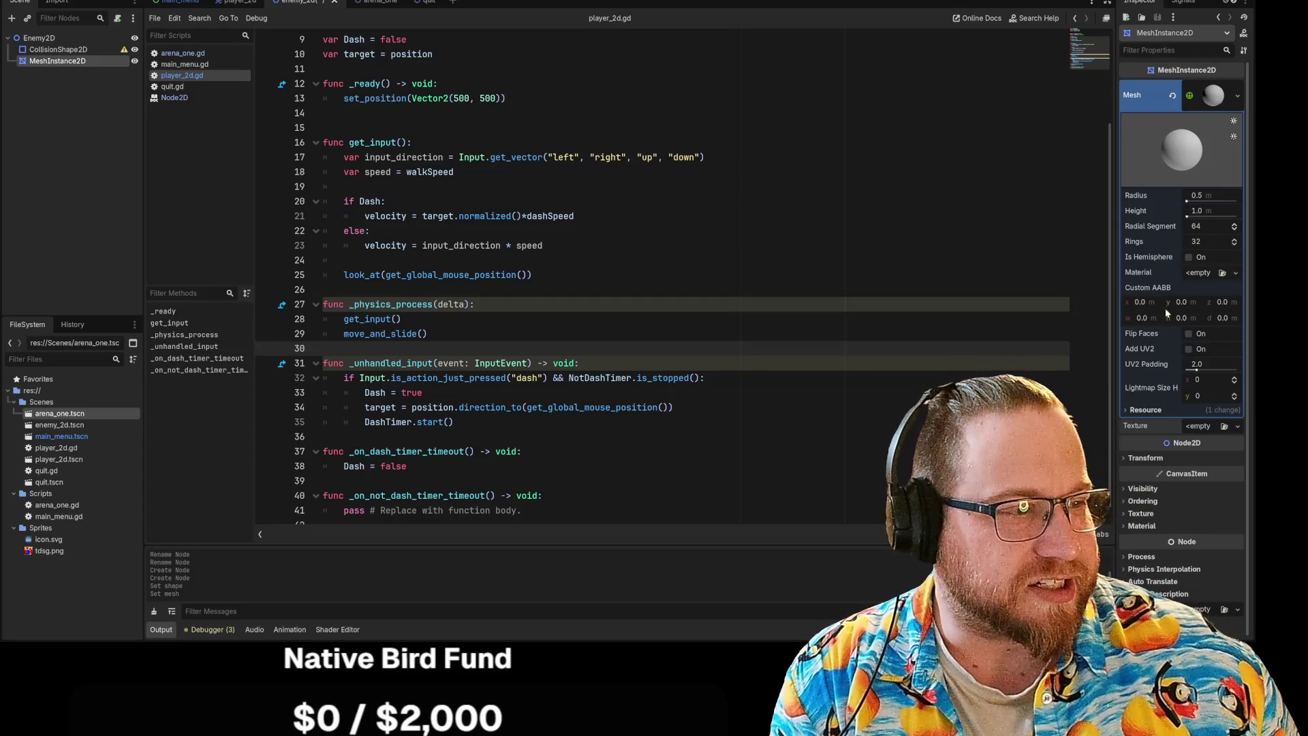
pyautogui.click(1201, 273)
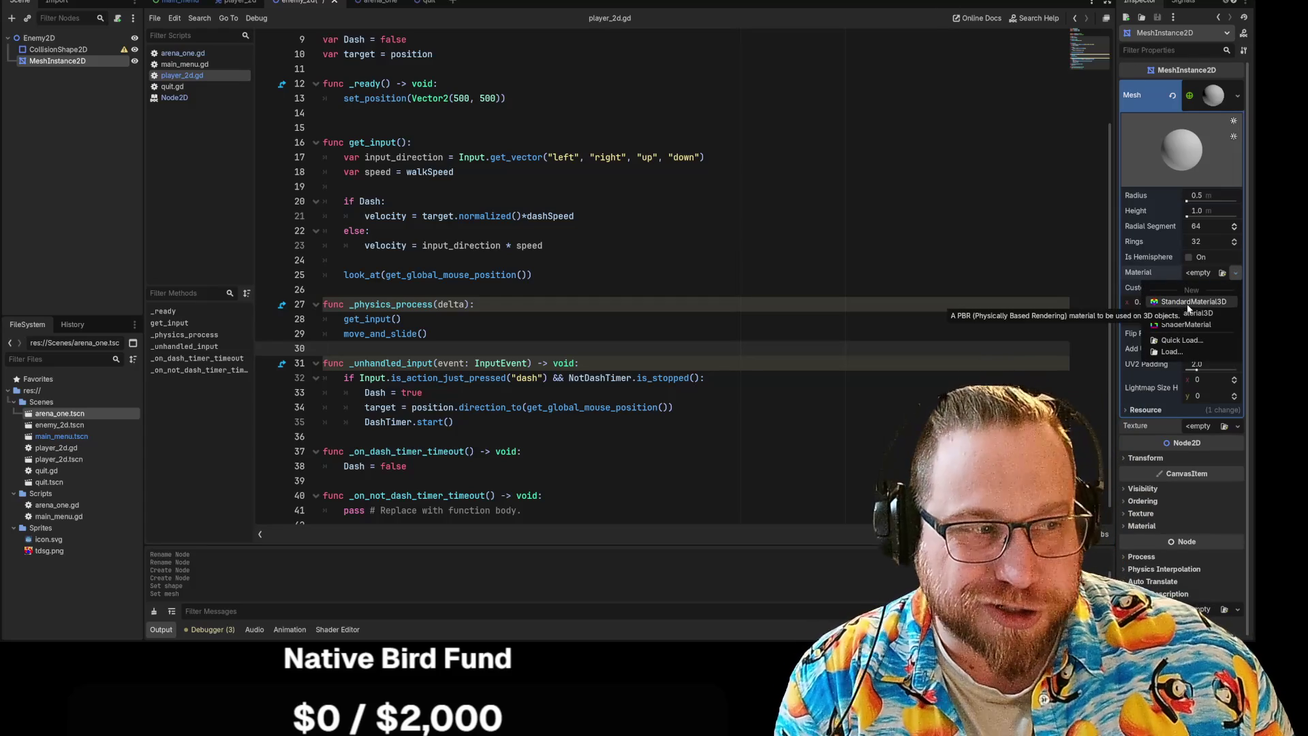
# Give the sphere mesh a new StandardMaterial3D and expand its Albedo settings.
pyautogui.click(1188, 304)
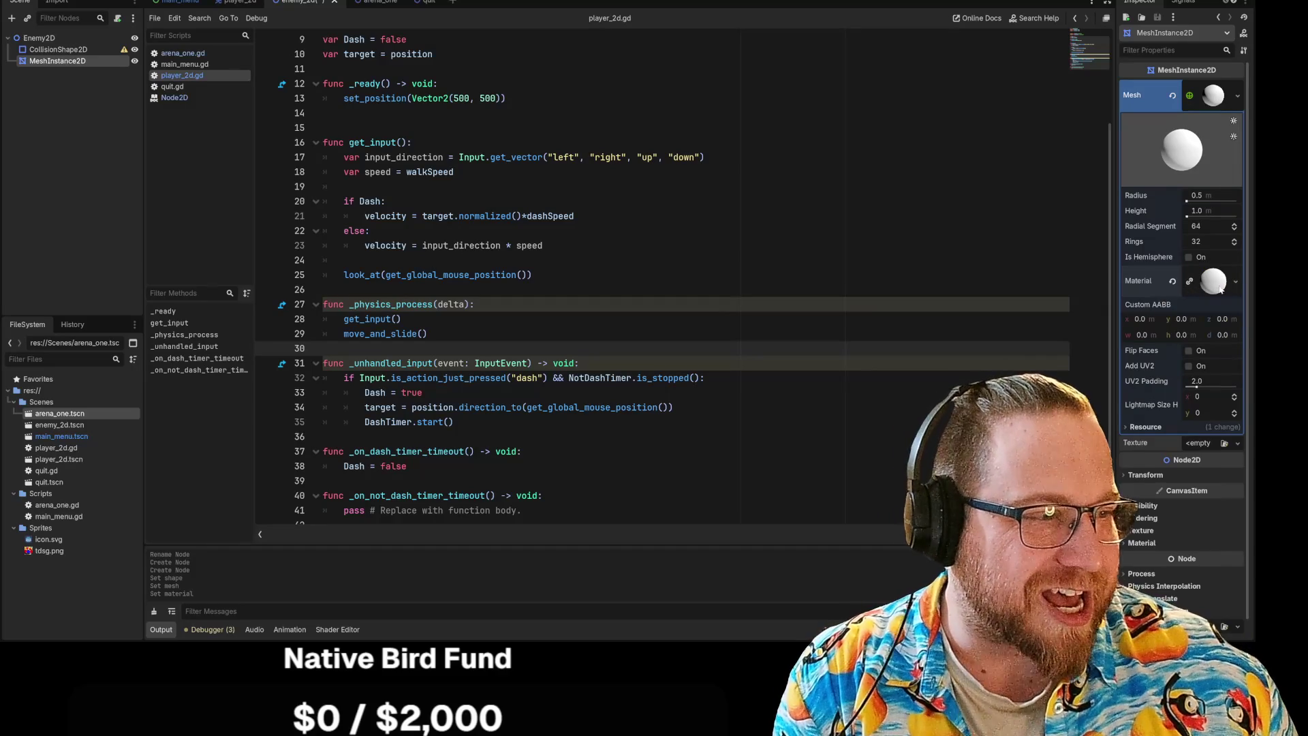
pyautogui.click(1213, 280)
pyautogui.scroll(-3, 1203, 363)
pyautogui.click(1143, 249)
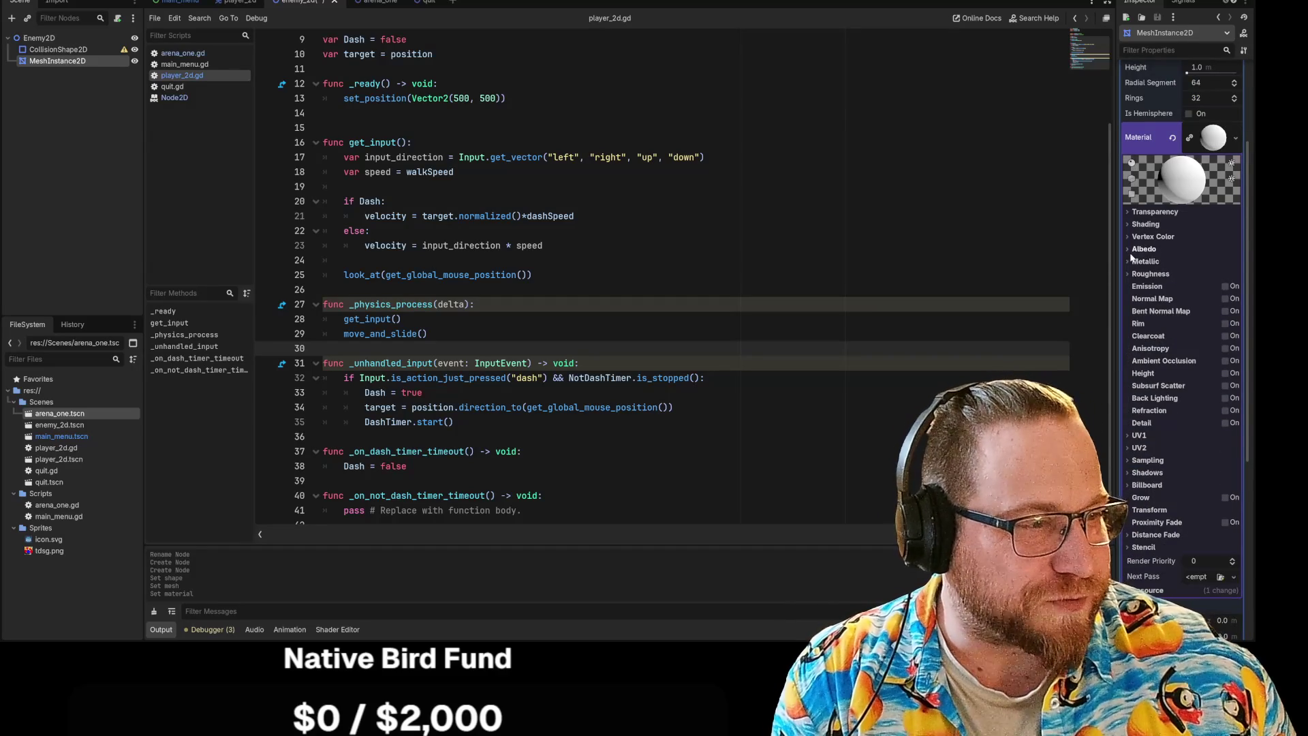
# Set the albedo colour to red (ff0000), then select the CollisionShape2D node.
pyautogui.click(1212, 261)
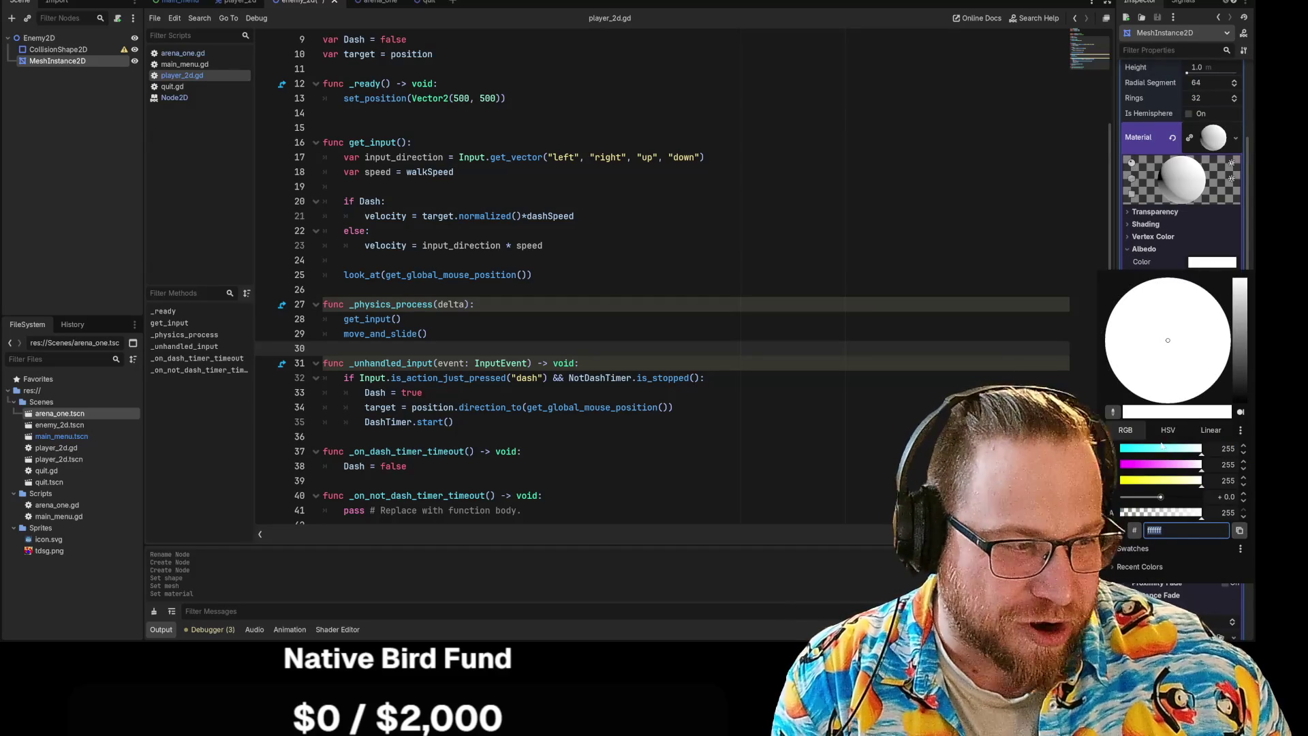
pyautogui.click(1166, 449)
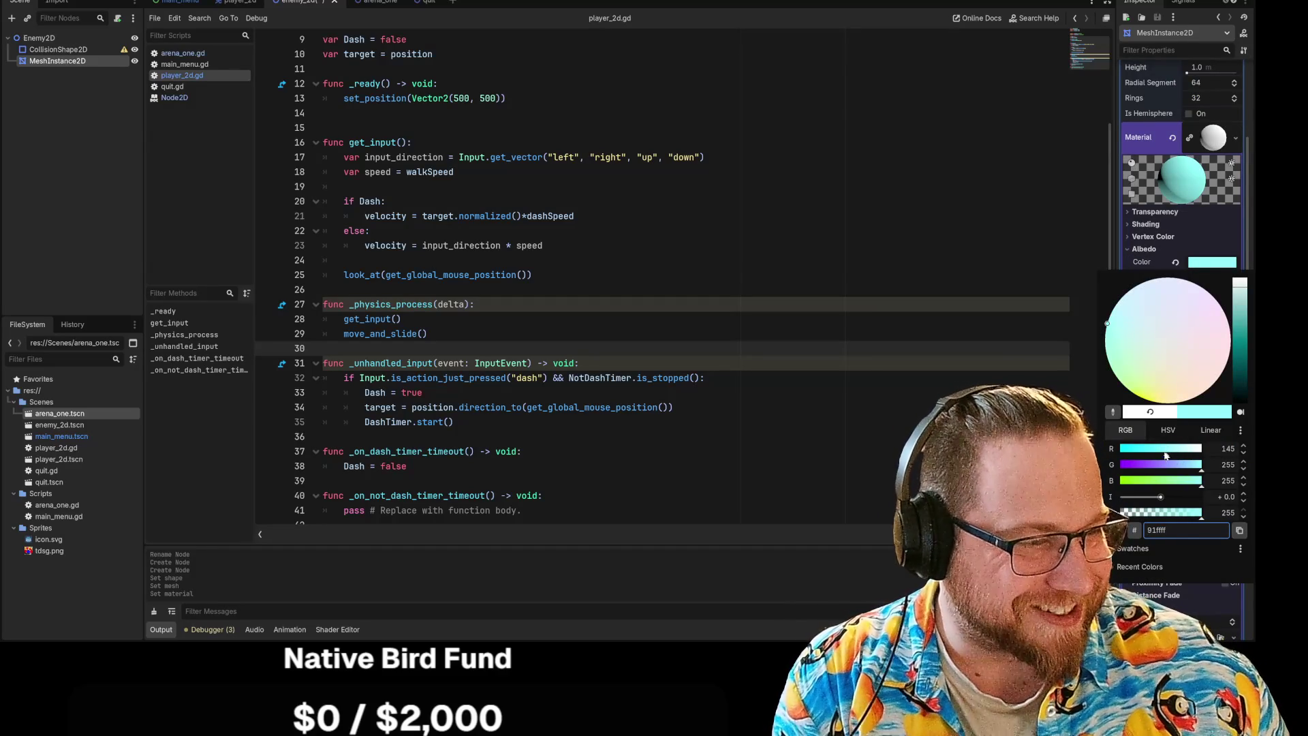
pyautogui.click(1199, 448)
pyautogui.moveTo(1198, 464); pyautogui.dragTo(1119, 470)
pyautogui.click(1121, 480)
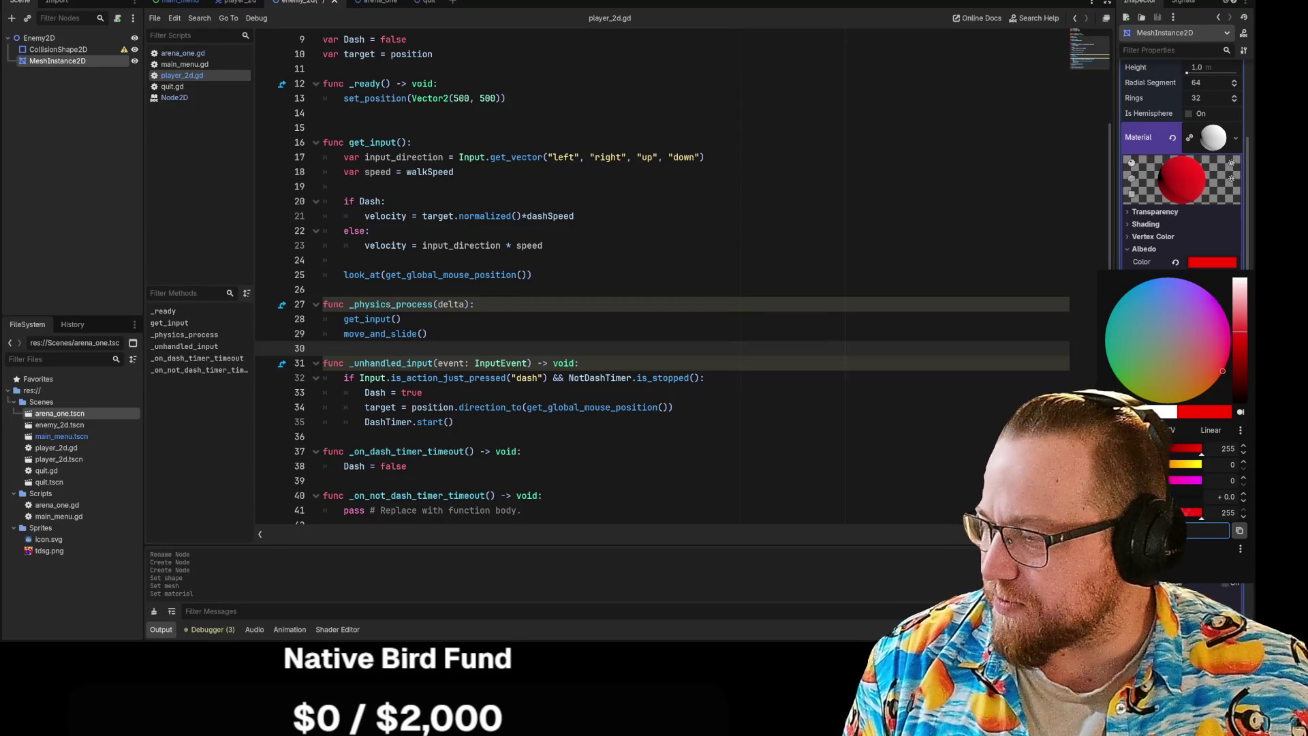
pyautogui.press('Escape')
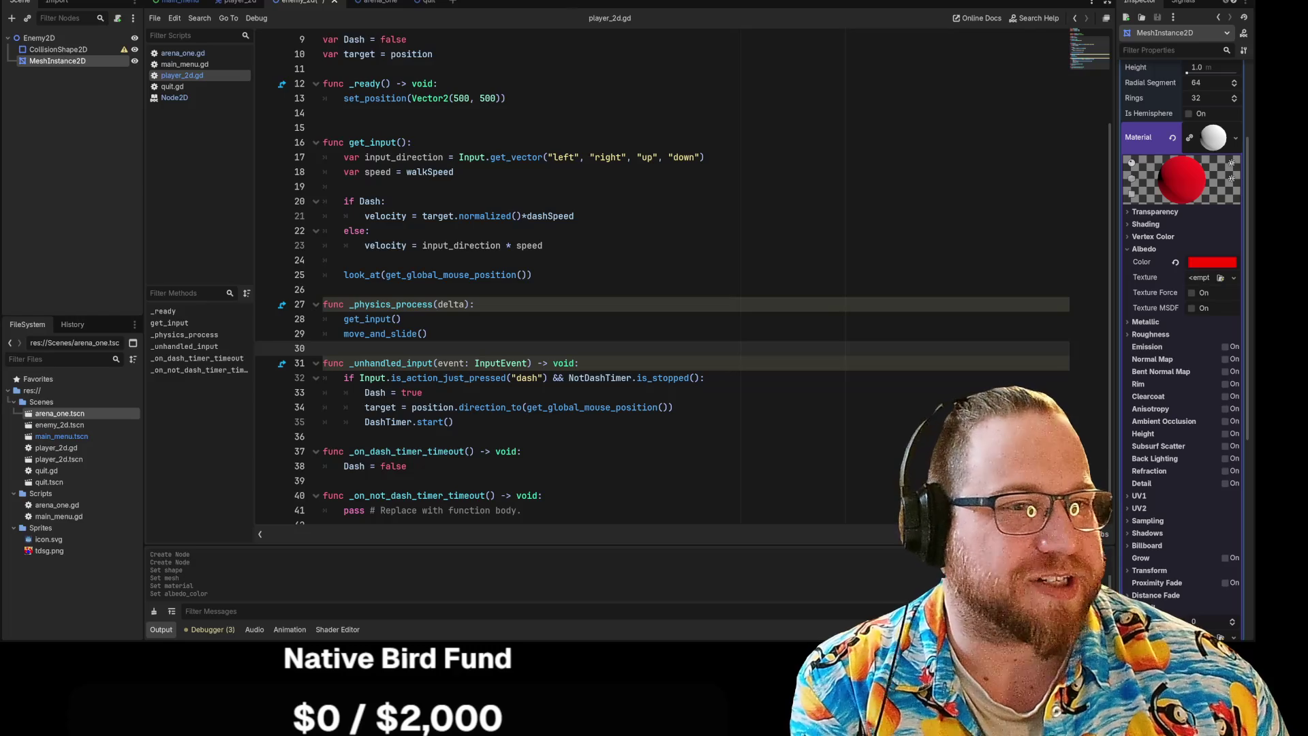
pyautogui.click(75, 50)
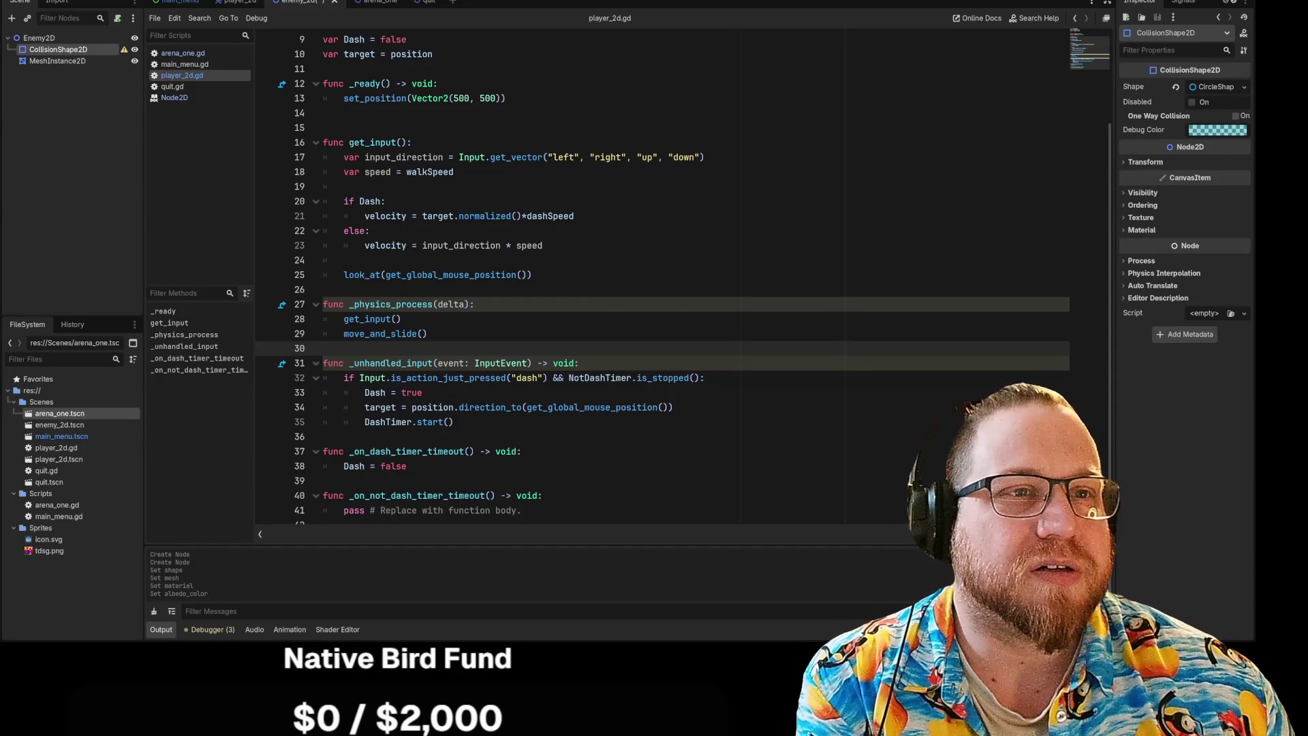
# Switch to the 2D view, zoom in on the circular collision shape, then bring the YouTube browser forward.
pyautogui.hotkey('ctrl', 'F1')
pyautogui.scroll(13, 371, 170)
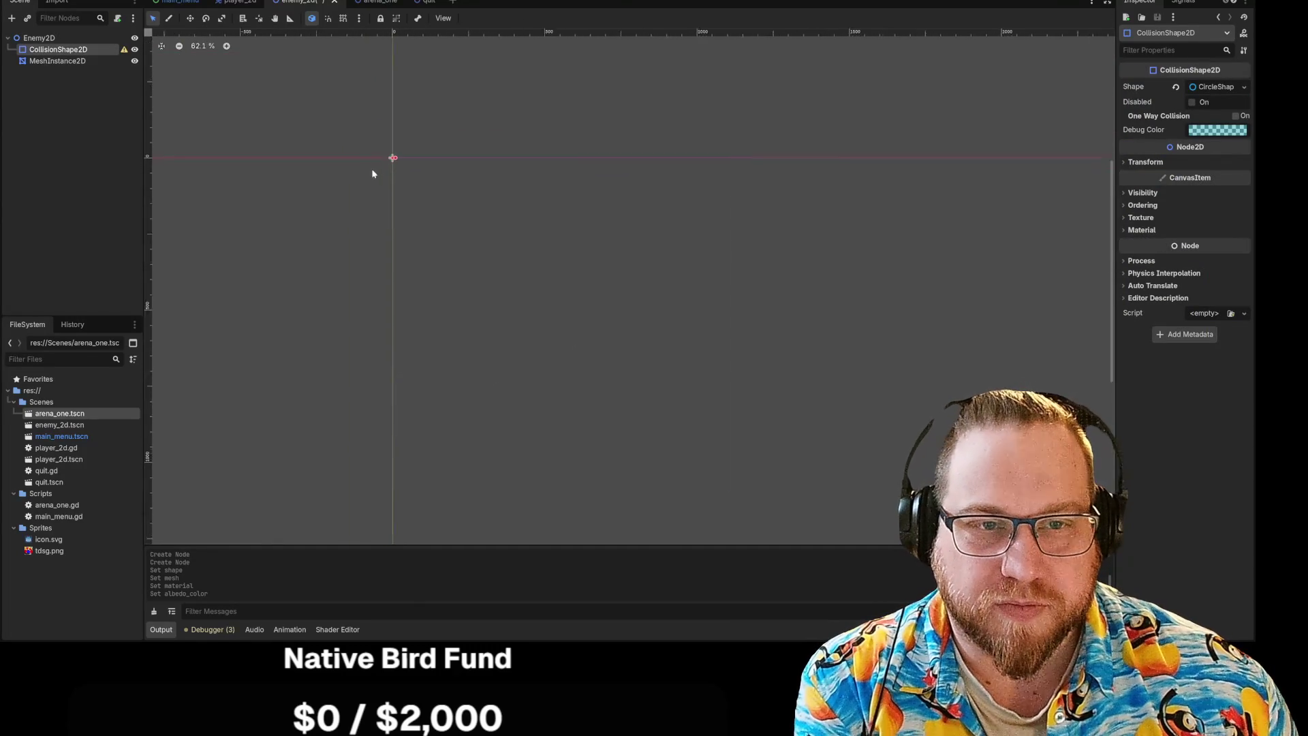
pyautogui.scroll(5, 391, 109)
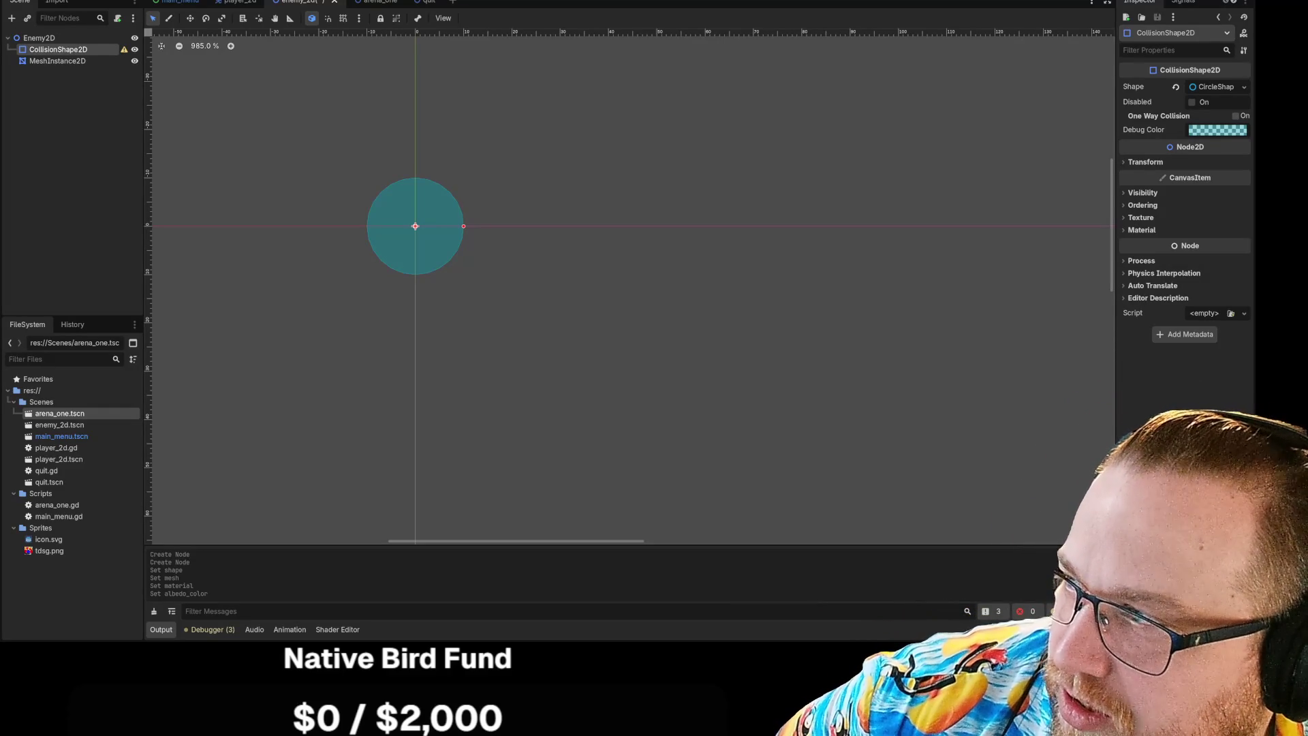
pyautogui.hotkey('alt', 'Tab')
pyautogui.moveTo(966, 93); pyautogui.dragTo(723, 34)
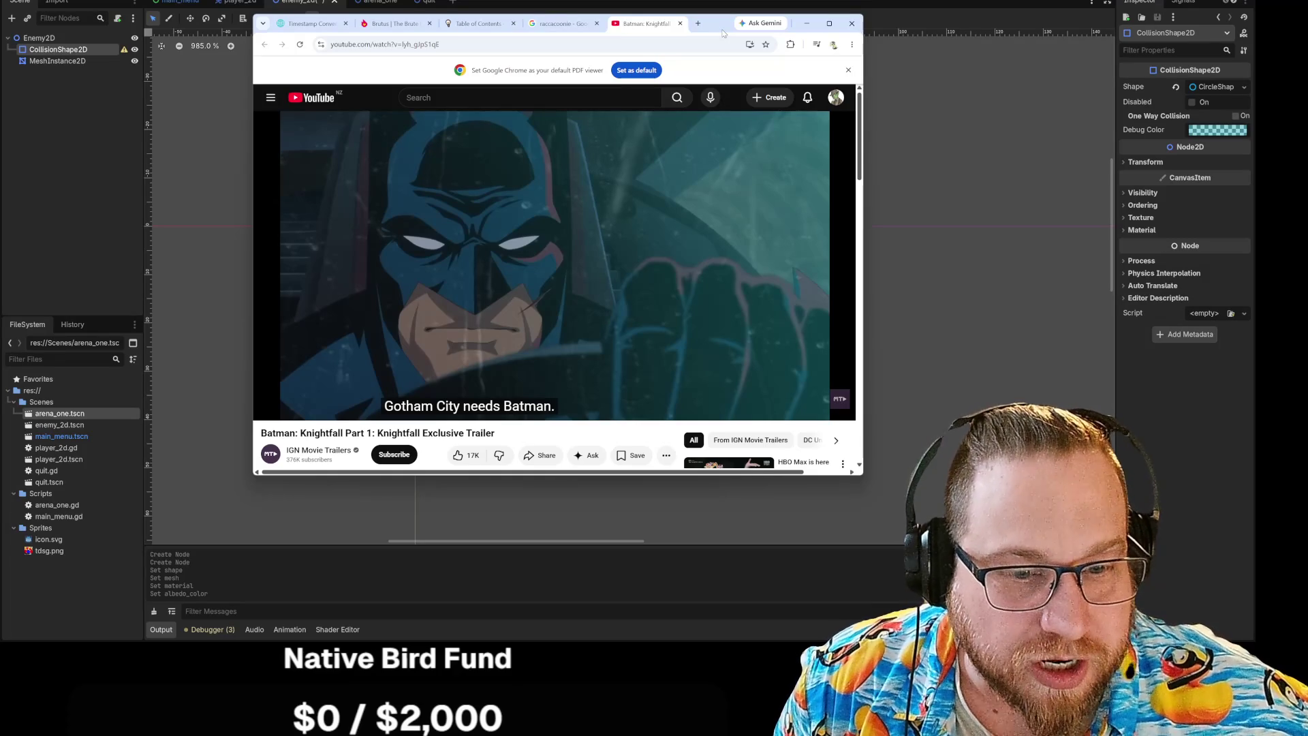
pyautogui.moveTo(723, 34); pyautogui.dragTo(736, 64)
pyautogui.hotkey('alt', 'Tab')
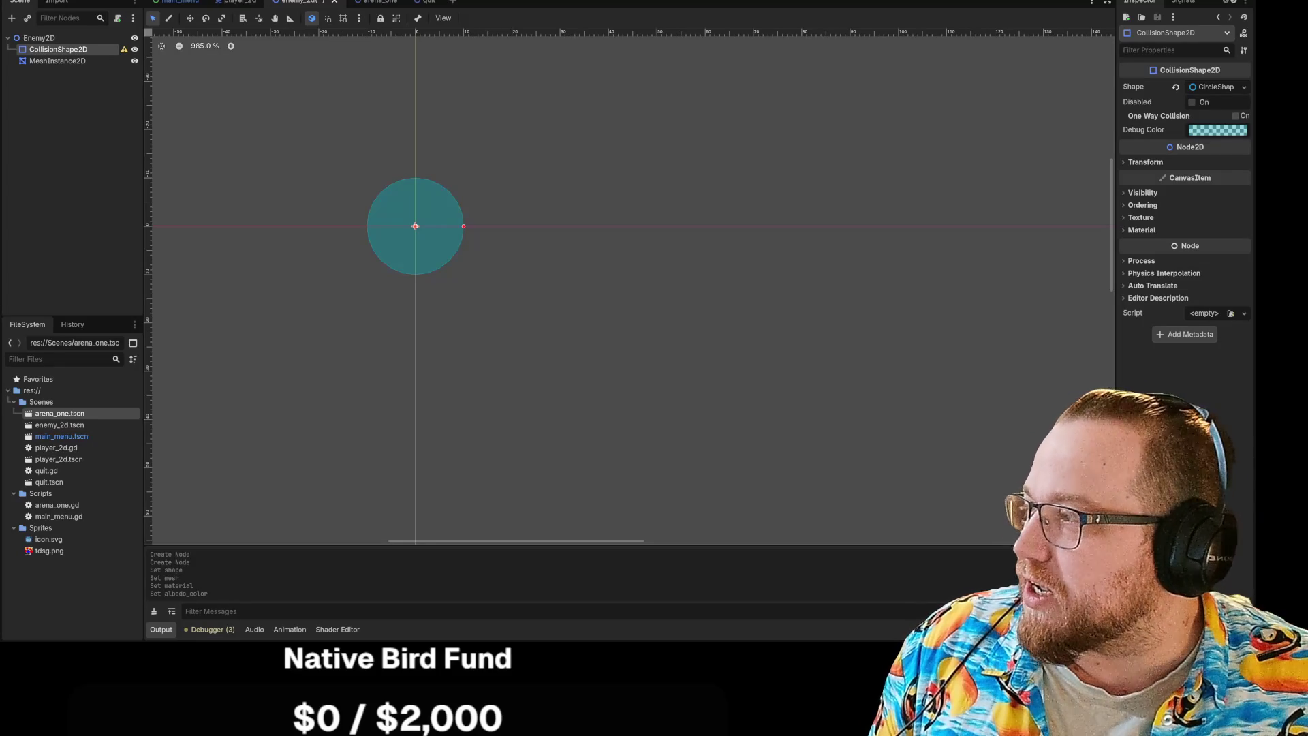
pyautogui.hotkey('alt', 'Tab')
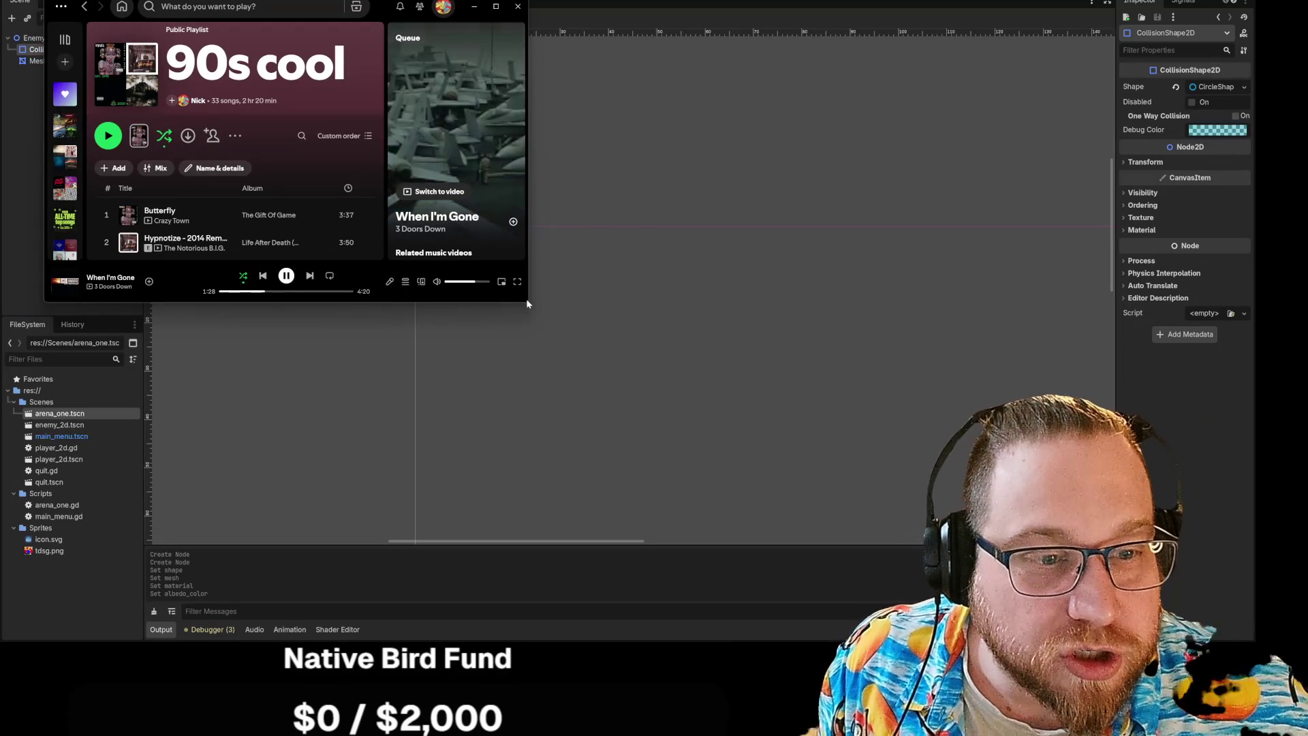
# Enlarge the Spotify window and show the Liked Songs playlist.
pyautogui.moveTo(528, 302); pyautogui.dragTo(781, 545)
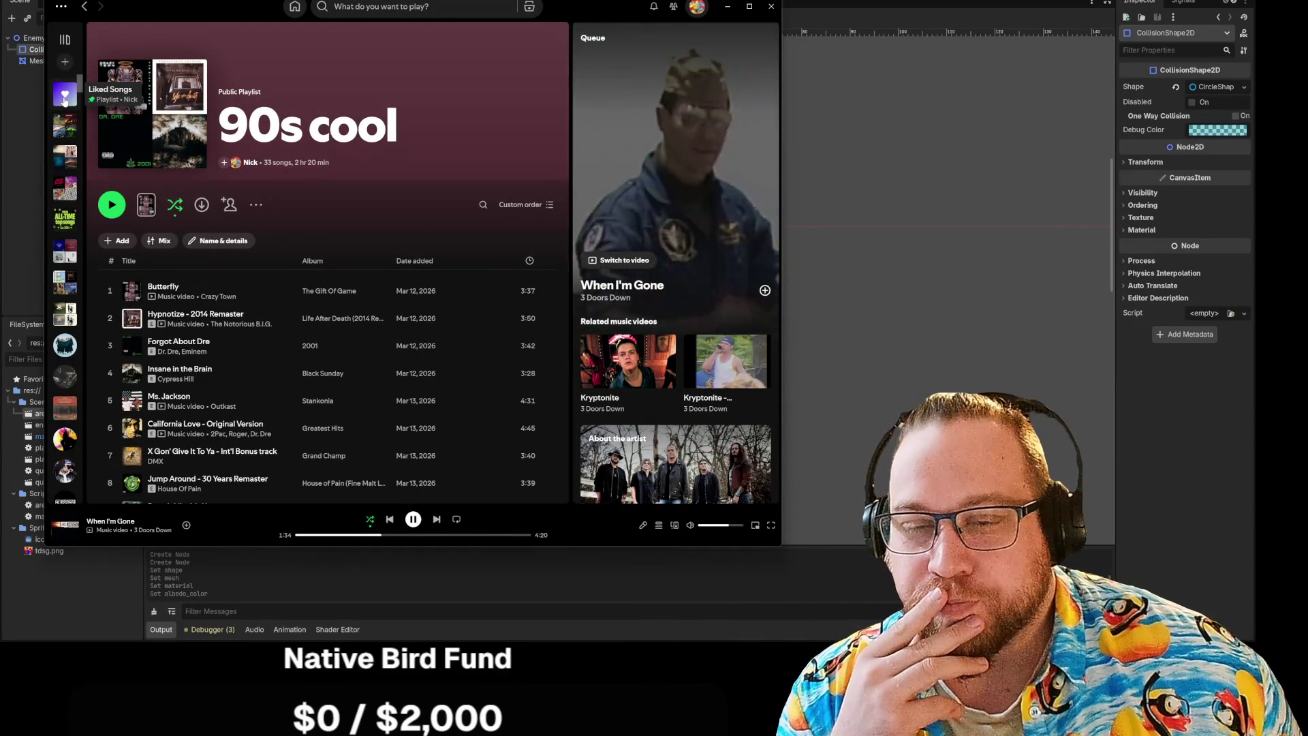
pyautogui.click(65, 94)
pyautogui.moveTo(565, 49); pyautogui.dragTo(565, 496)
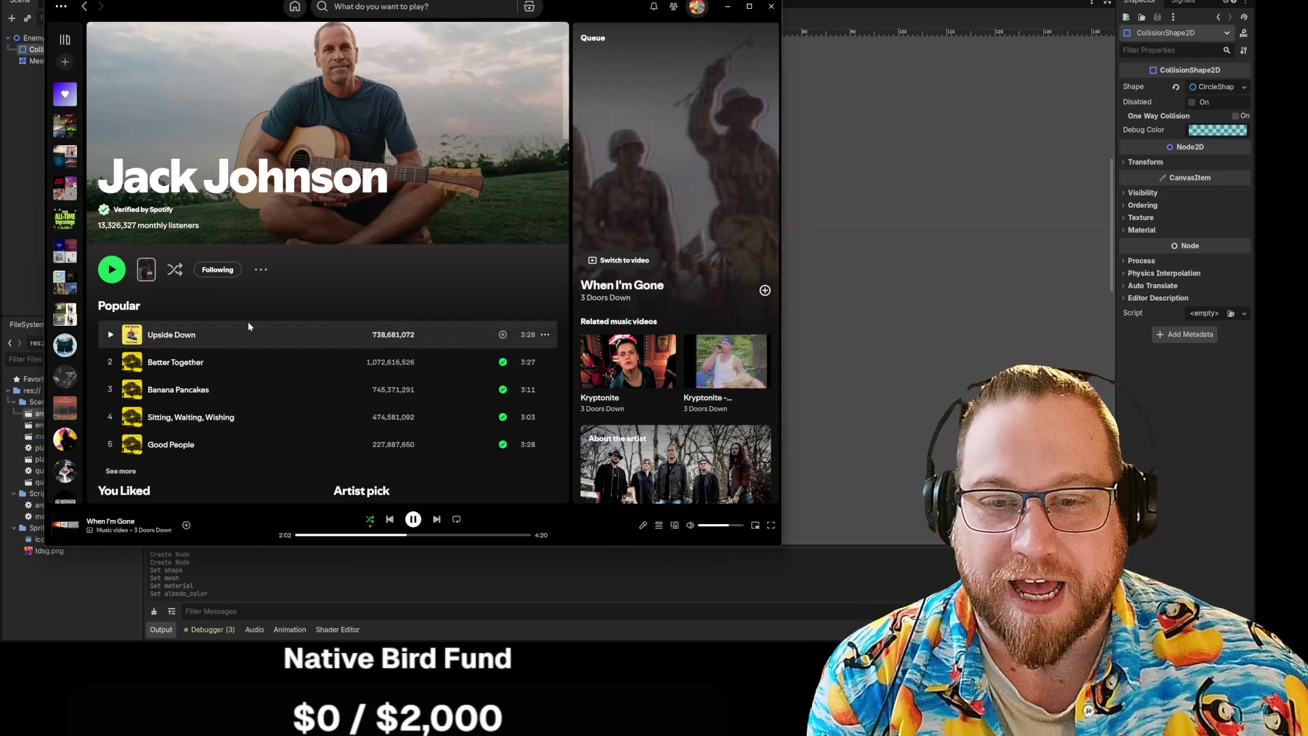
pyautogui.click(85, 10)
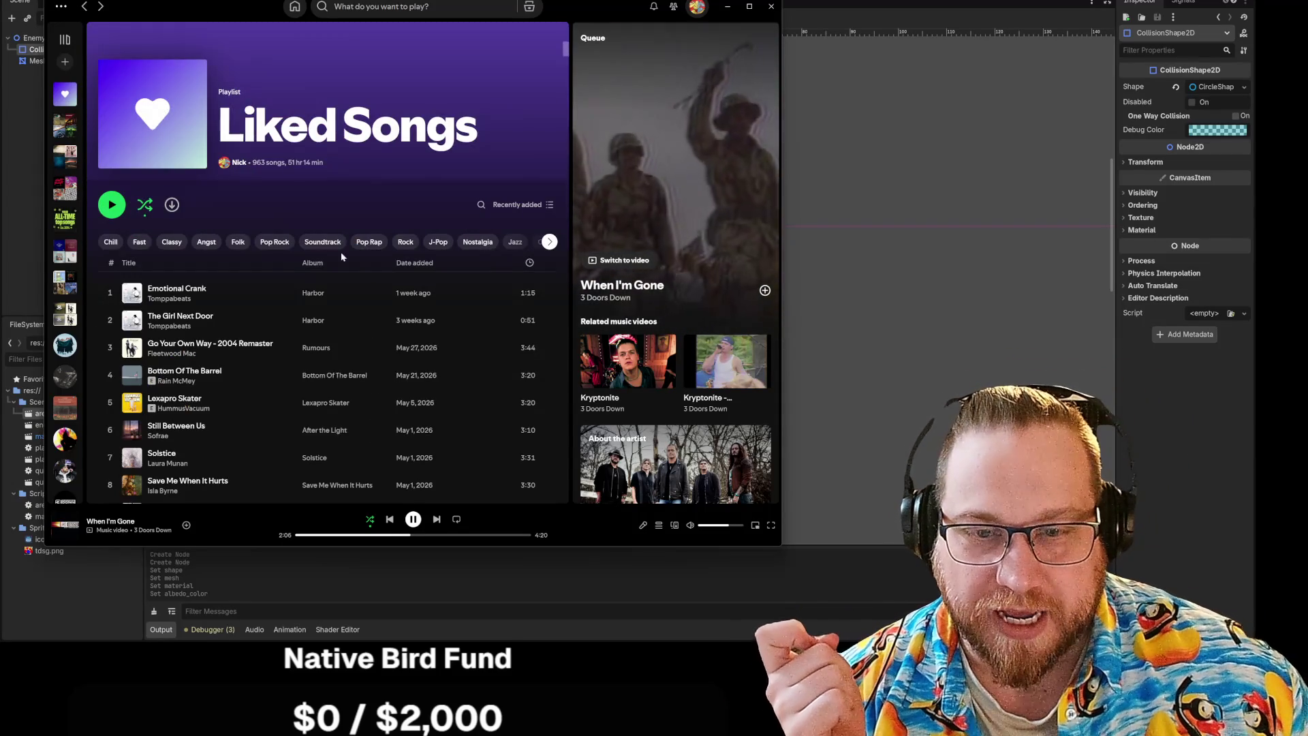
# Scroll Liked Songs and open the Antichrist track's album, The Death of Slim Shady (Coup De Grâce).
pyautogui.scroll(-8, 545, 177)
pyautogui.scroll(-3, 544, 177)
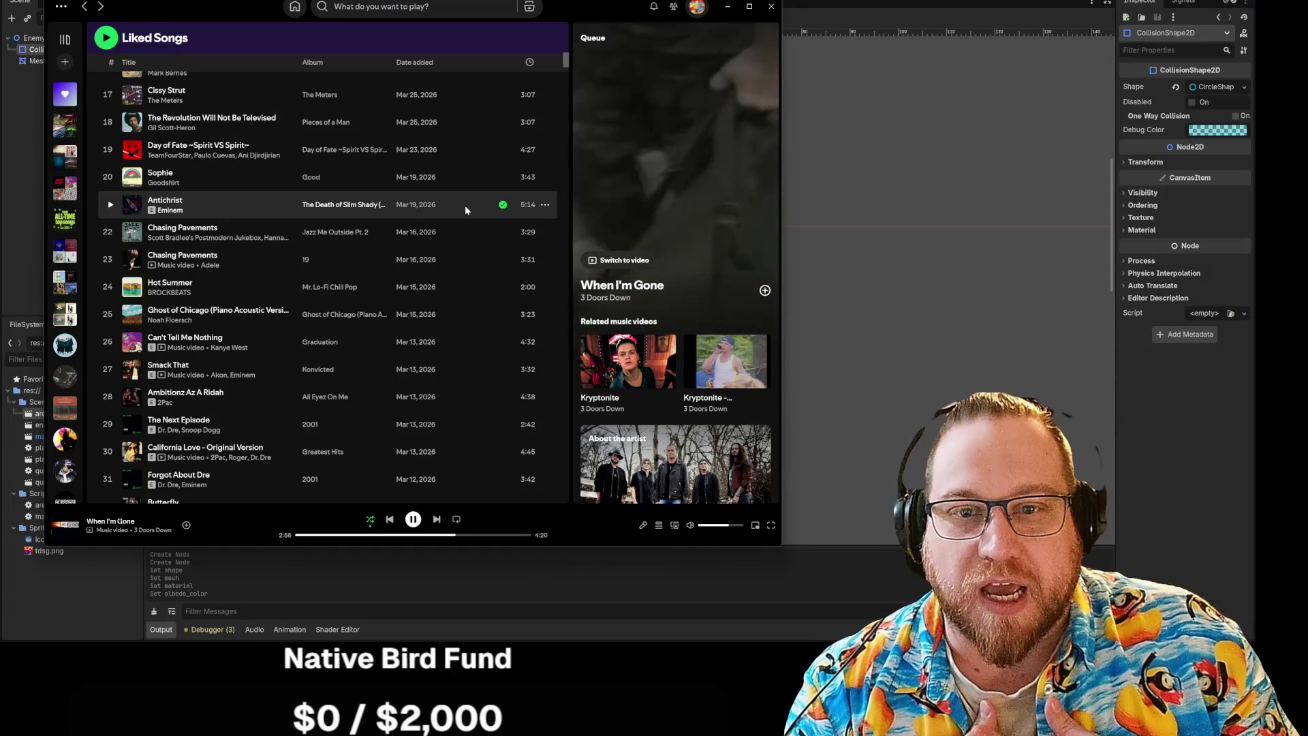
pyautogui.click(345, 206)
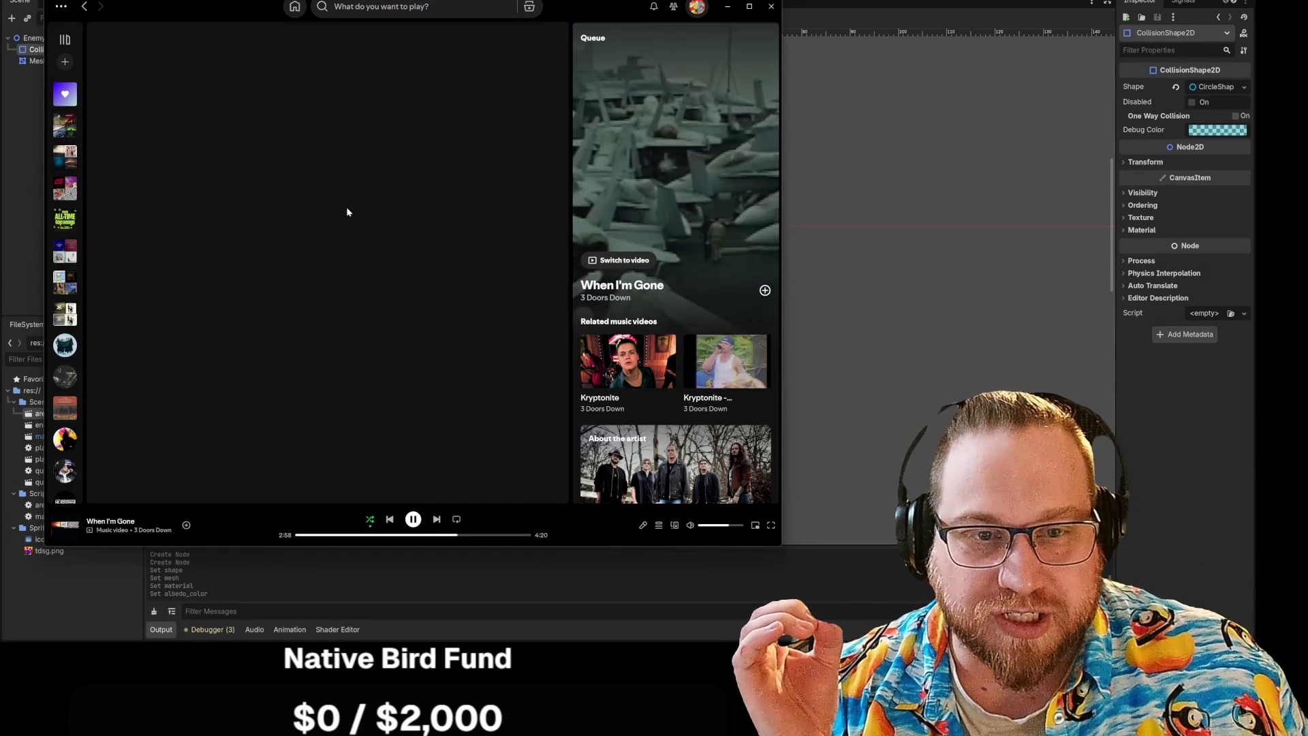
# Scroll the album's tracks, then move Spotify off-screen and bring Godot to the front.
pyautogui.scroll(-5, 391, 269)
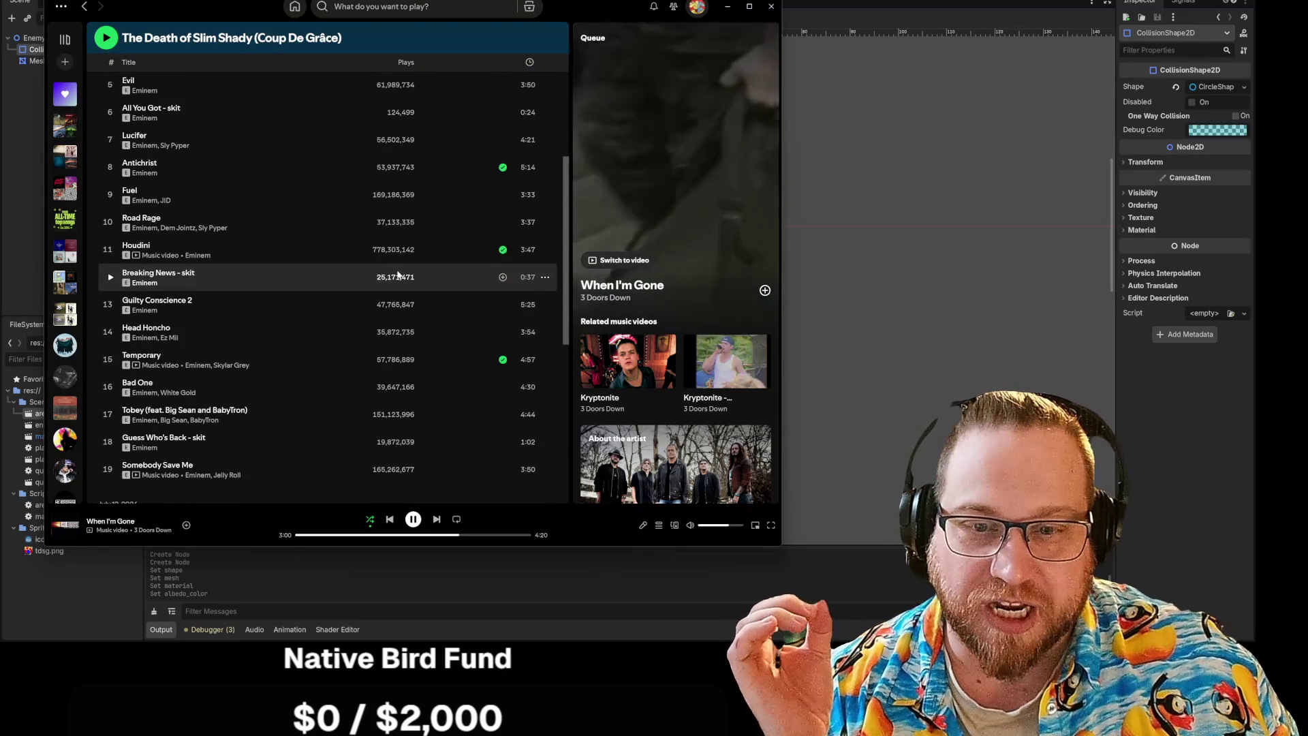
pyautogui.scroll(-1, 188, 277)
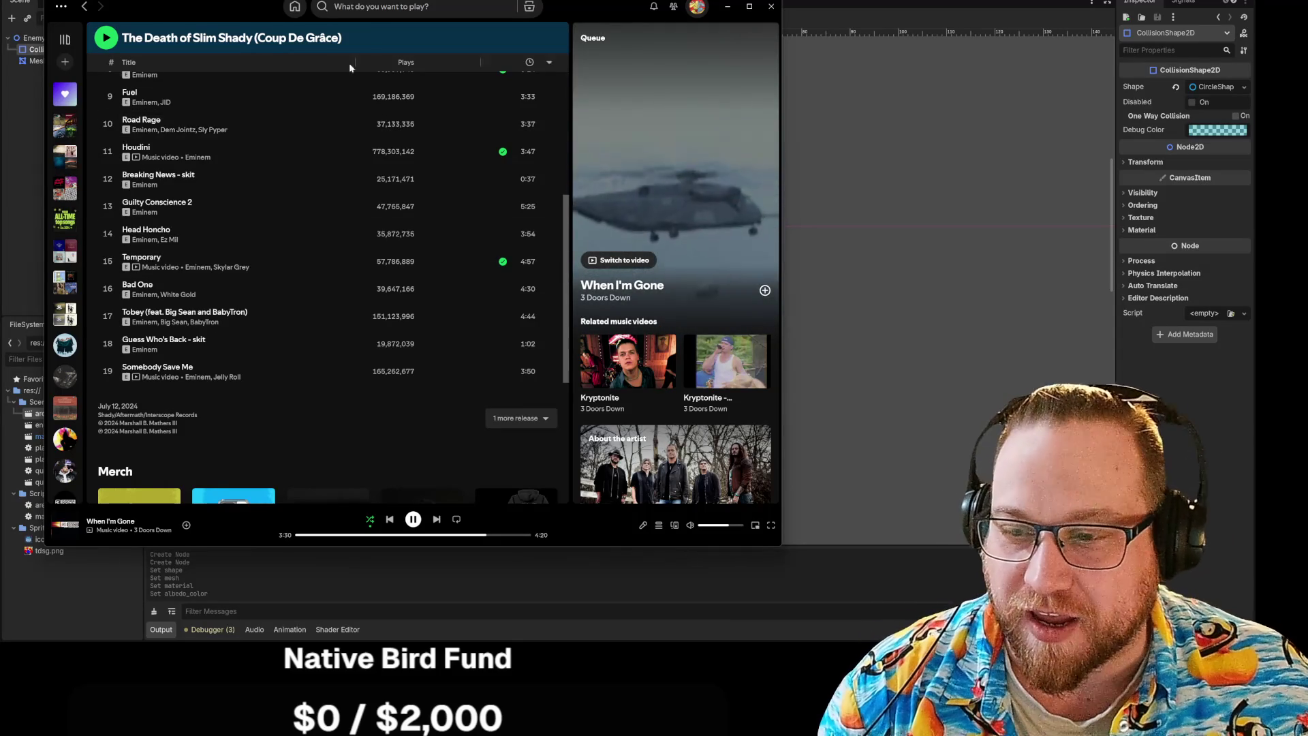
pyautogui.moveTo(712, 7); pyautogui.dragTo(73, 57)
pyautogui.click(89, 56)
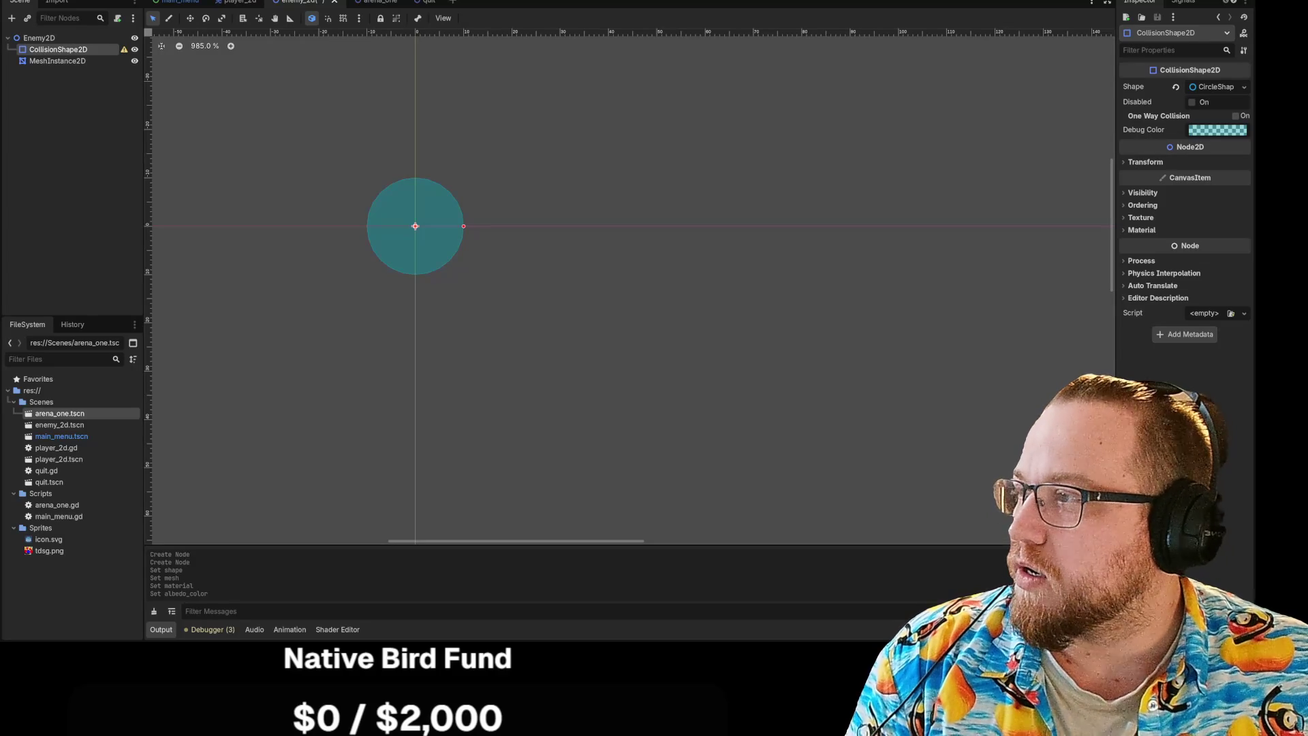
# Bring Spotify back in front of Godot and shift its window to the left.
pyautogui.hotkey('alt', 'Tab')
pyautogui.moveTo(426, 39)
pyautogui.mouseDown()
pyautogui.moveTo(284, 11)
pyautogui.moveTo(268, 21)
pyautogui.mouseUp()
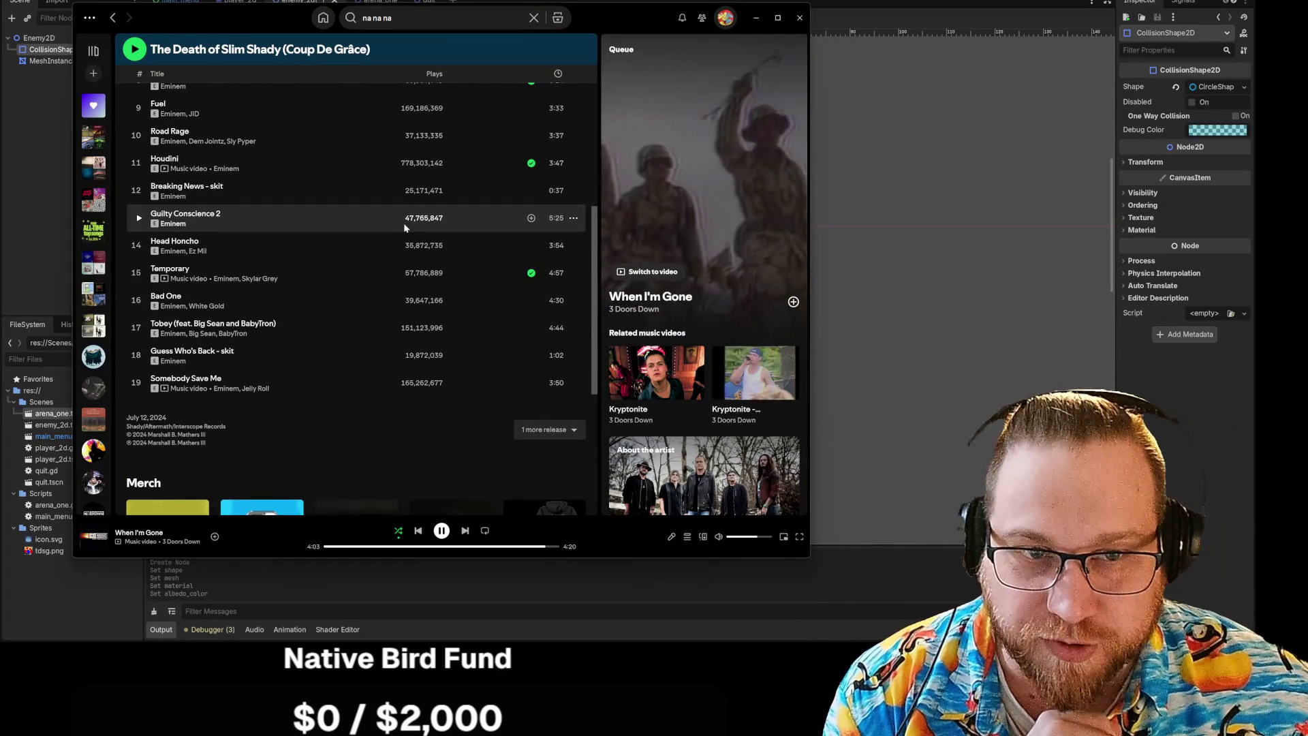
# Return to the Liked Songs playlist and scroll through it.
pyautogui.scroll(6, 293, 368)
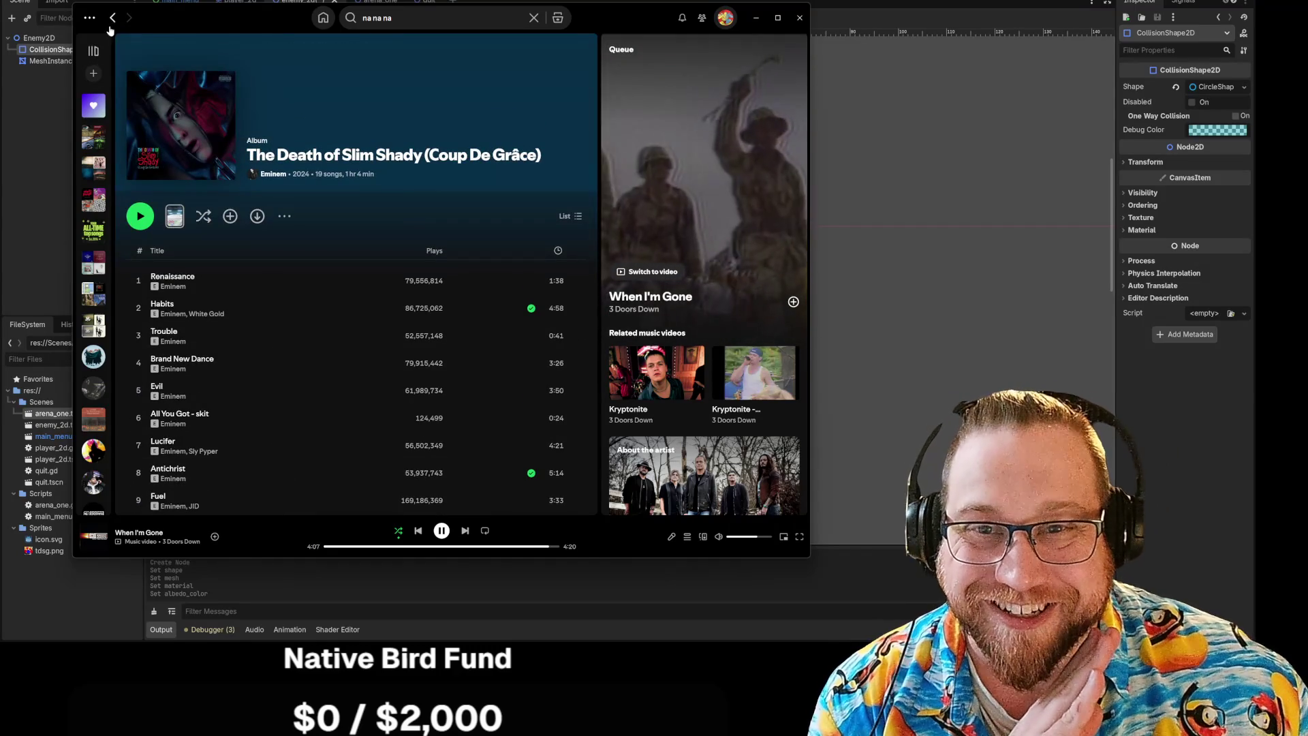
pyautogui.click(93, 106)
pyautogui.scroll(-10, 317, 279)
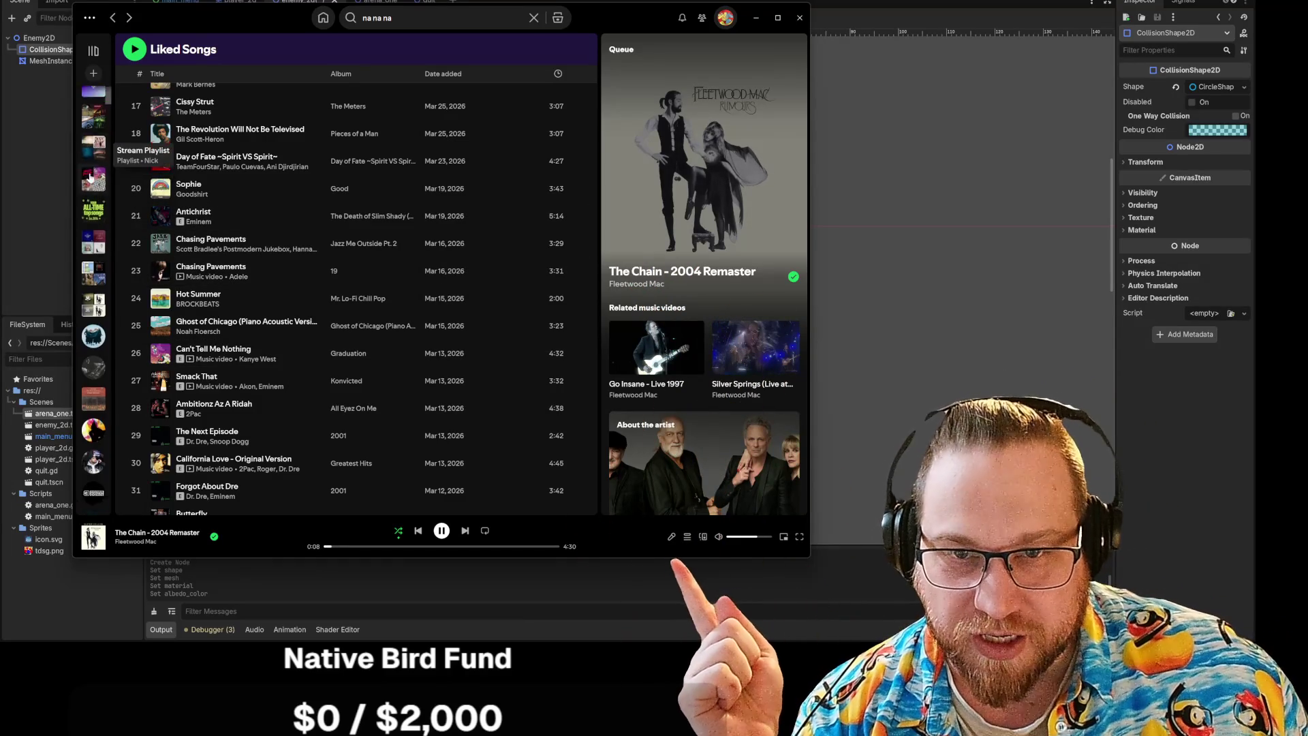
pyautogui.scroll(-2, 95, 225)
pyautogui.scroll(2, 86, 292)
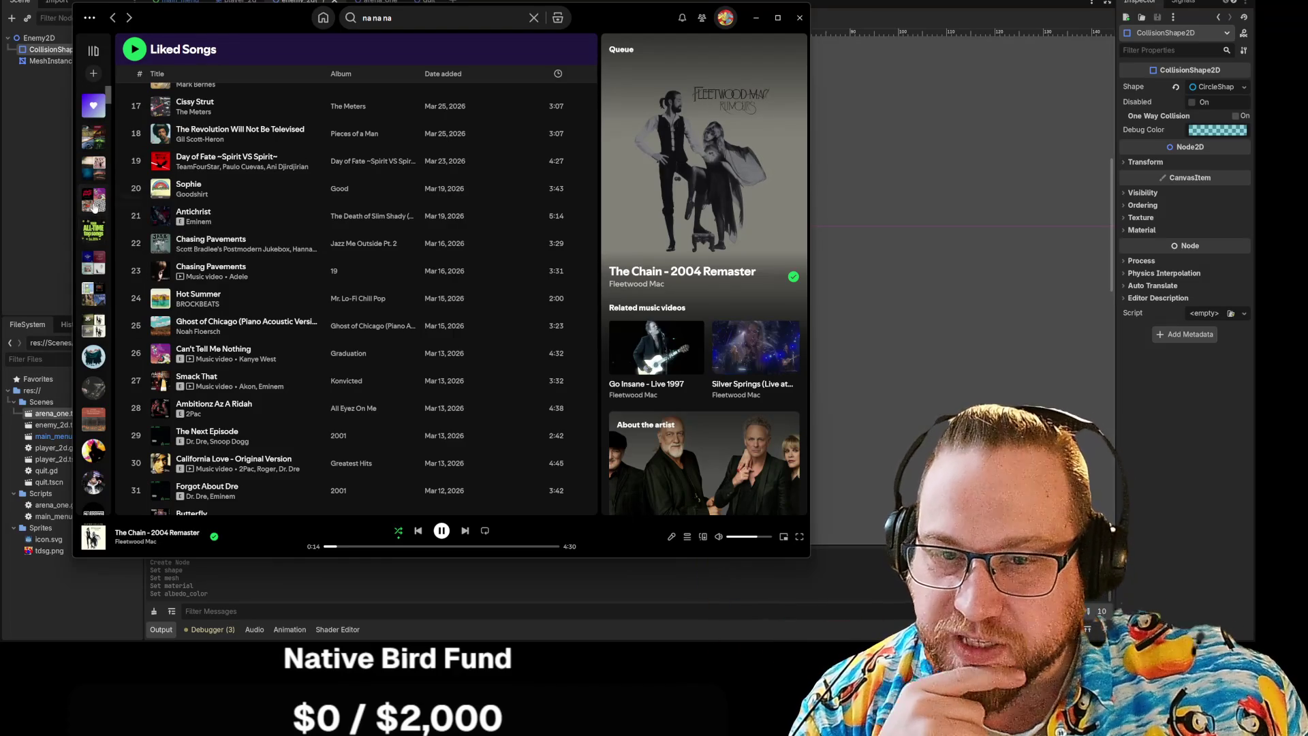
# Open the Hype '24 playlist and add Pure Imagination to the queue.
pyautogui.click(94, 199)
pyautogui.scroll(-5, 282, 314)
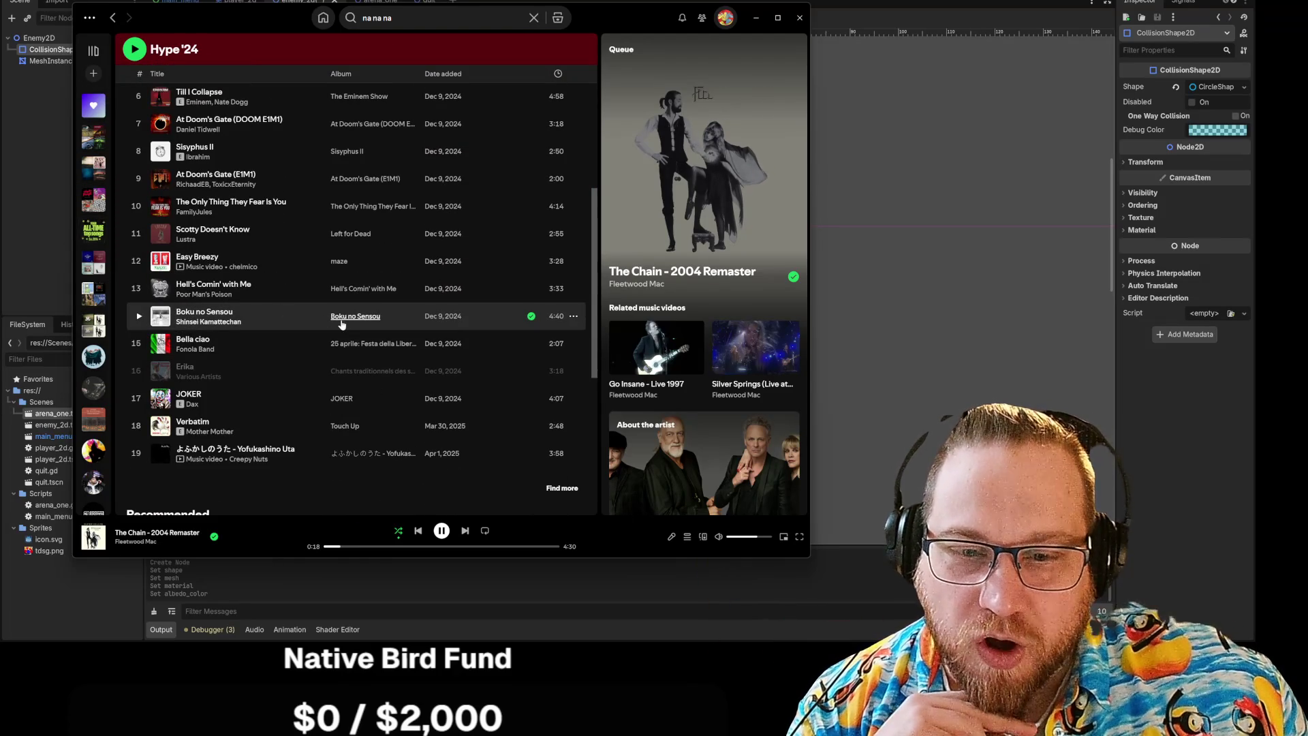
pyautogui.scroll(1, 272, 305)
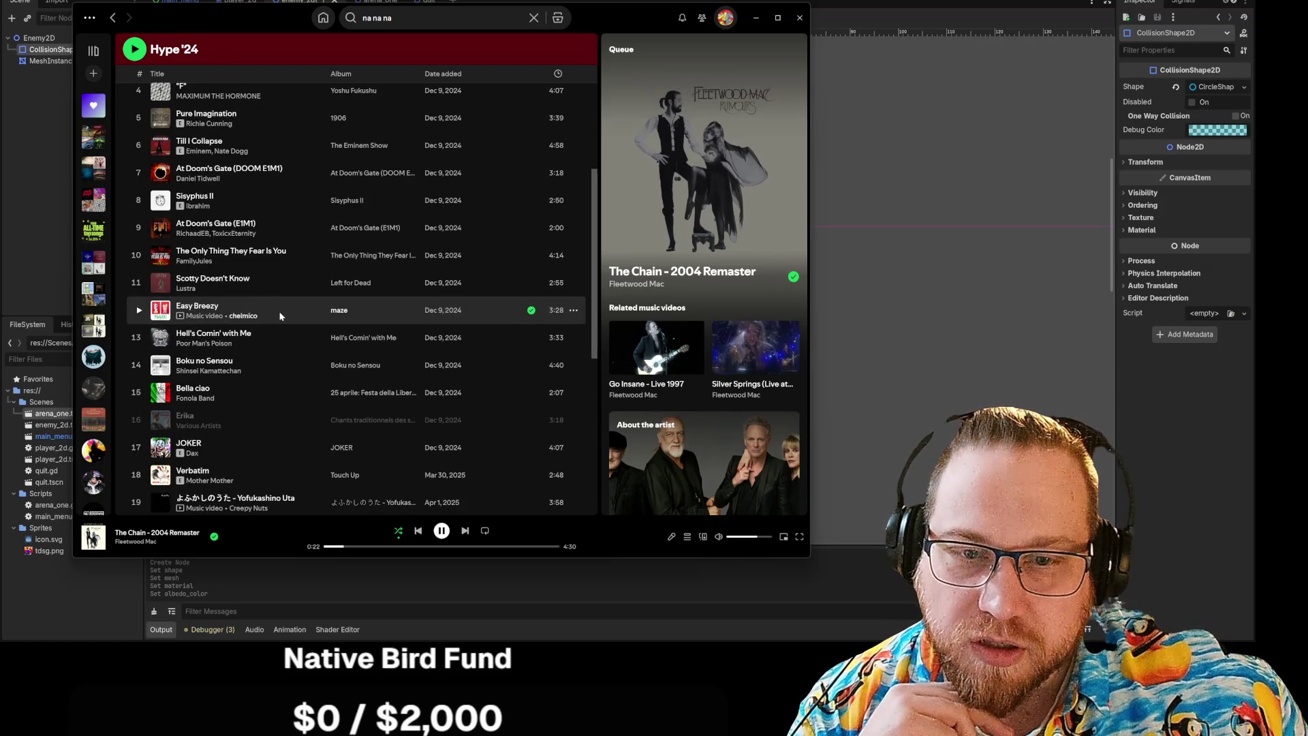
pyautogui.scroll(2, 279, 311)
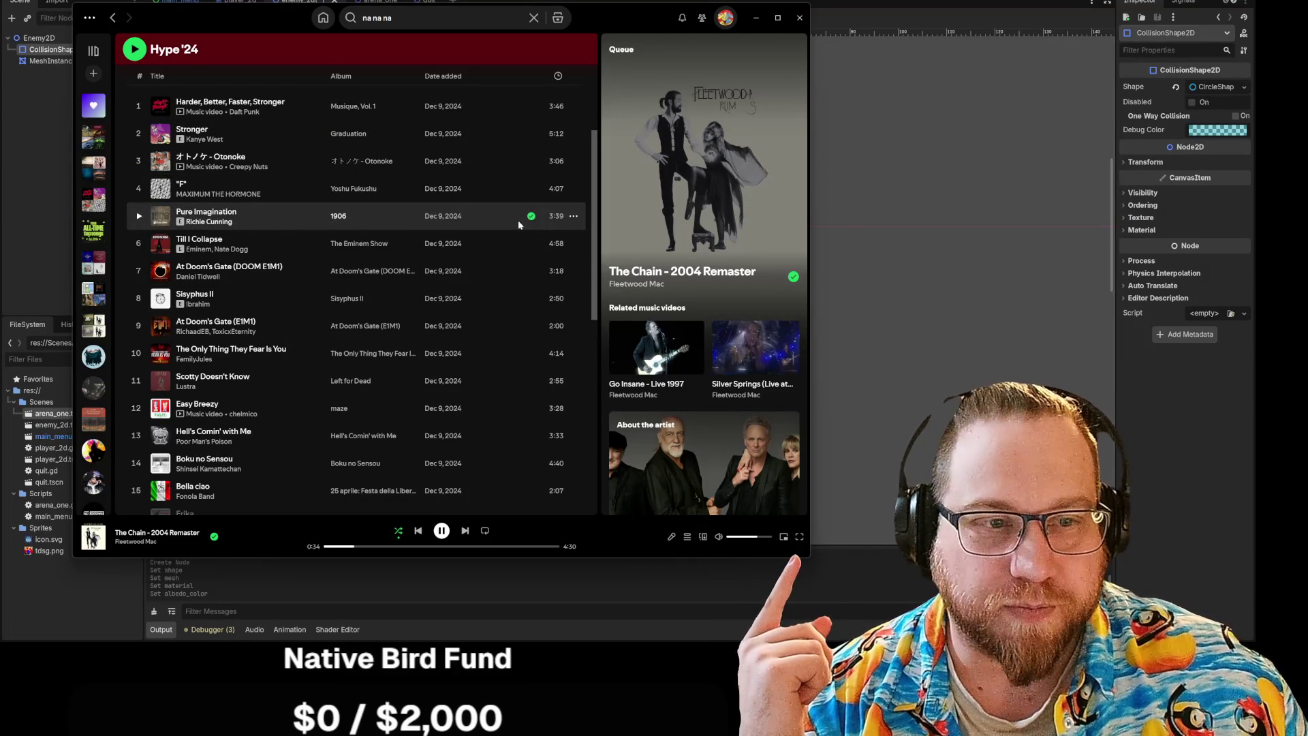
pyautogui.click(574, 216)
pyautogui.click(621, 301)
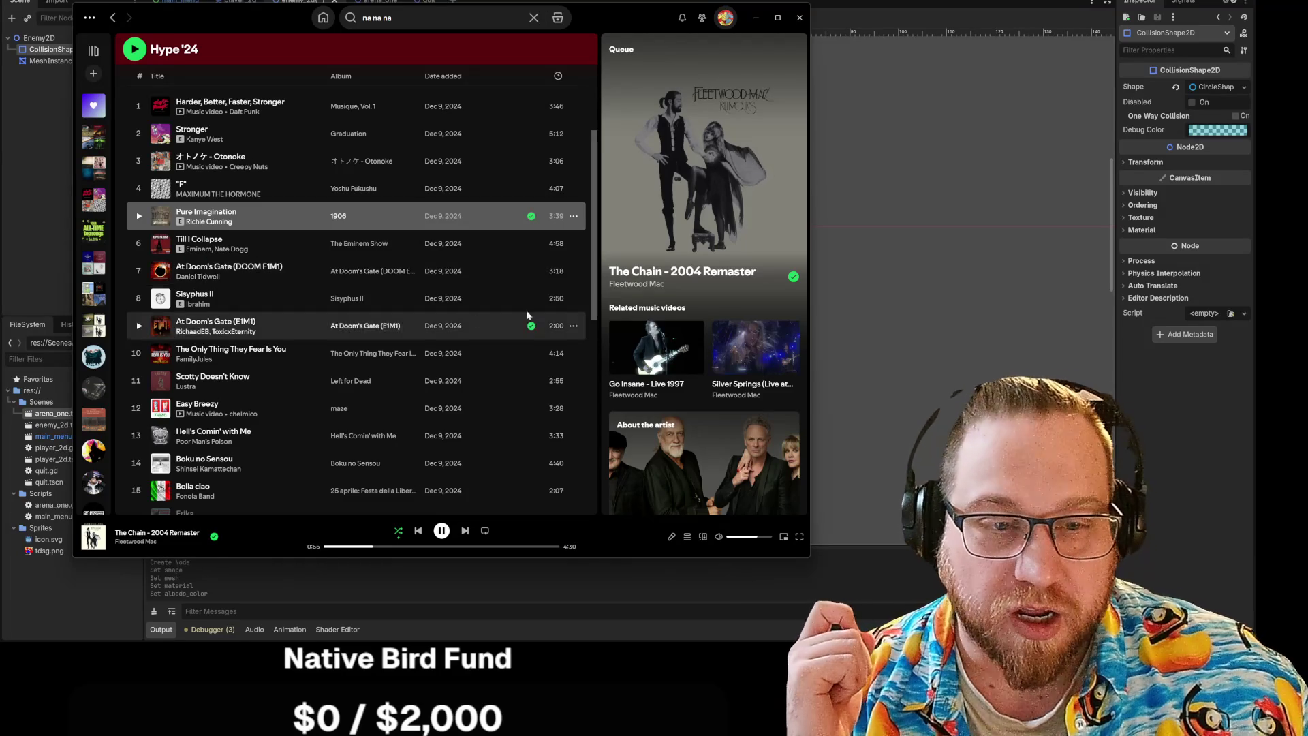
pyautogui.click(574, 299)
# Queue Sisyphus II and Easy Breezy from Hype '24, then return to Liked Songs.
pyautogui.click(615, 376)
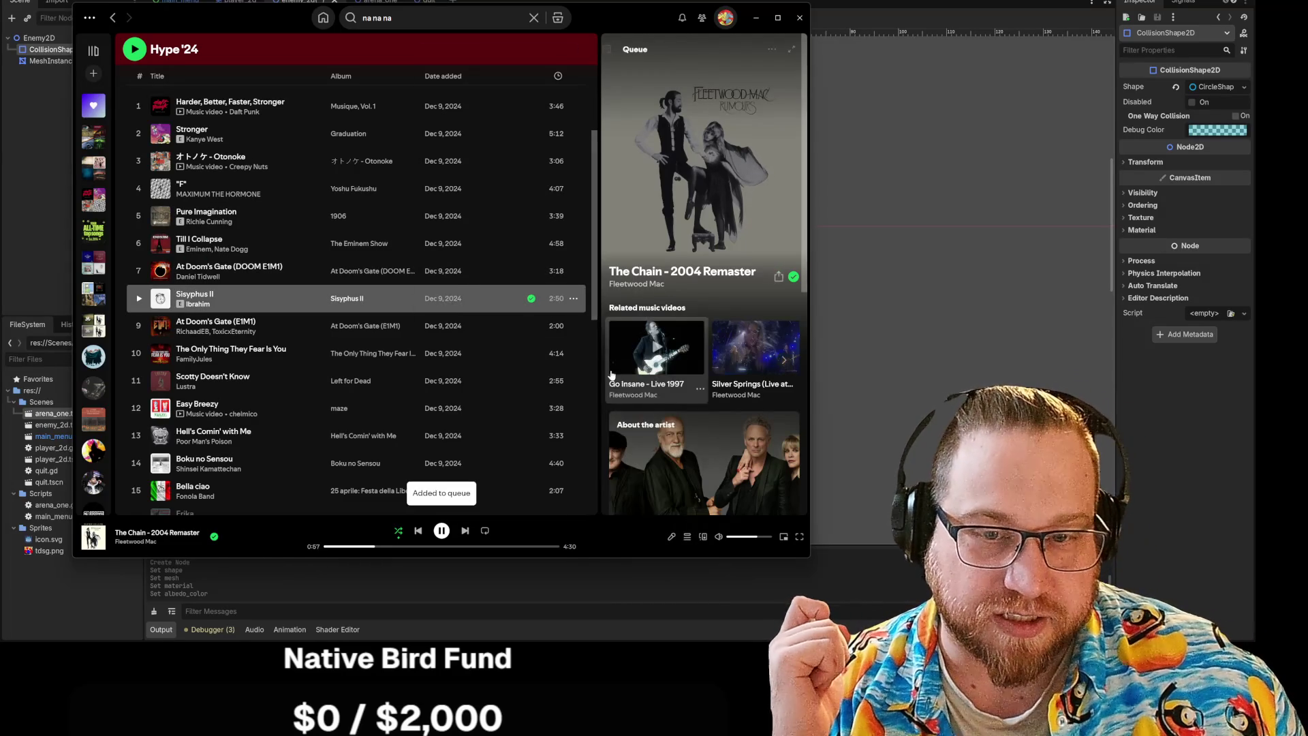
pyautogui.scroll(-4, 447, 273)
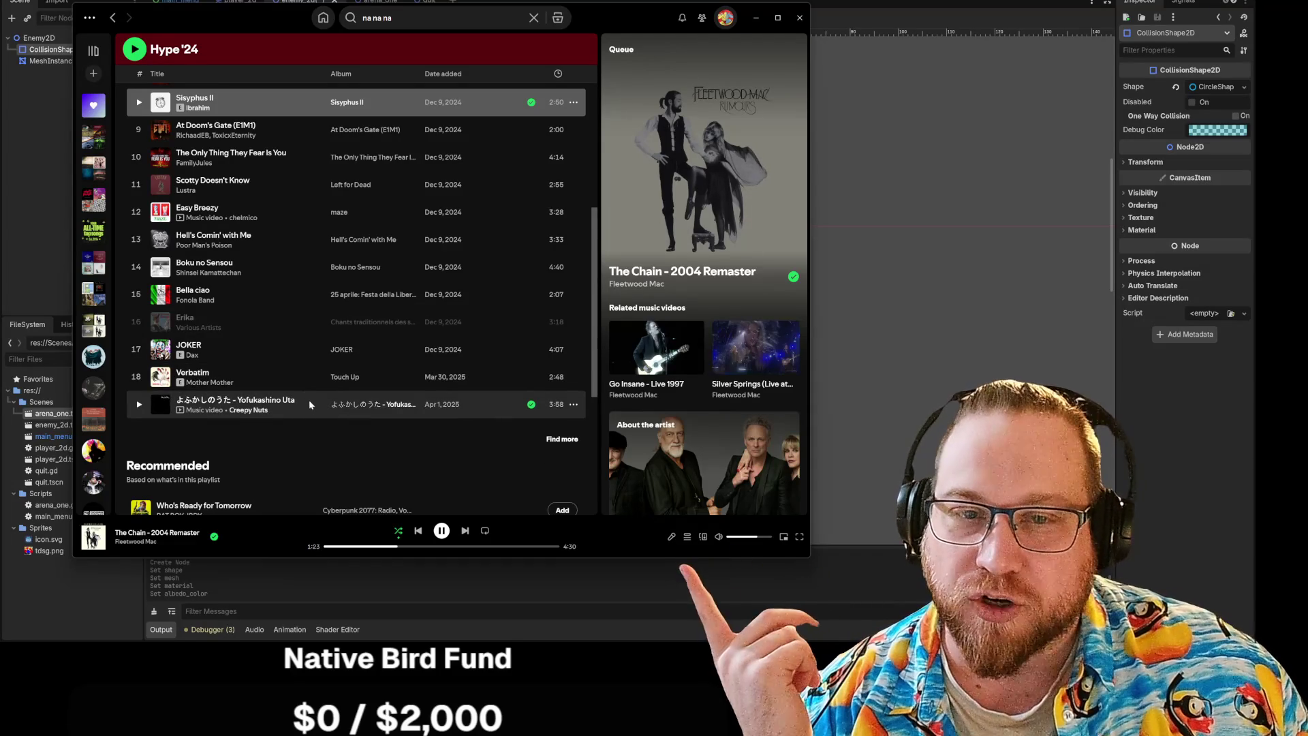
pyautogui.scroll(5, 312, 409)
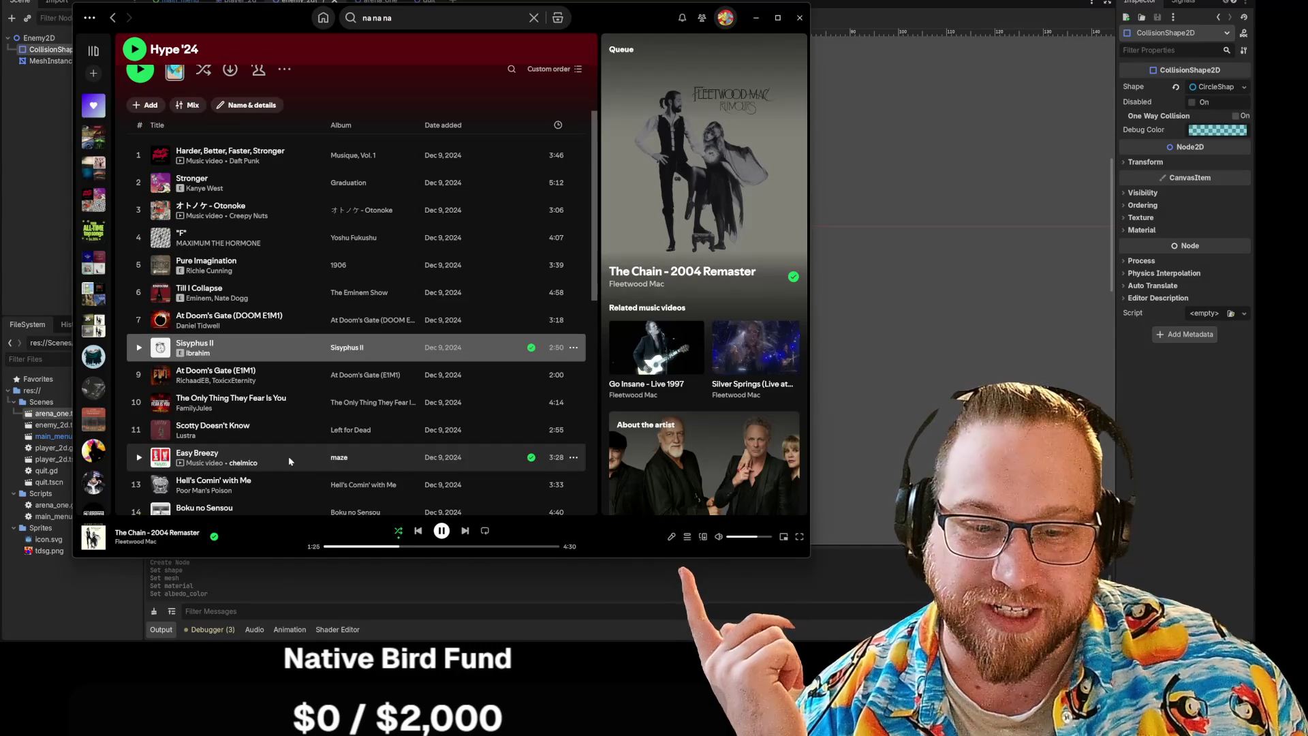
pyautogui.click(574, 457)
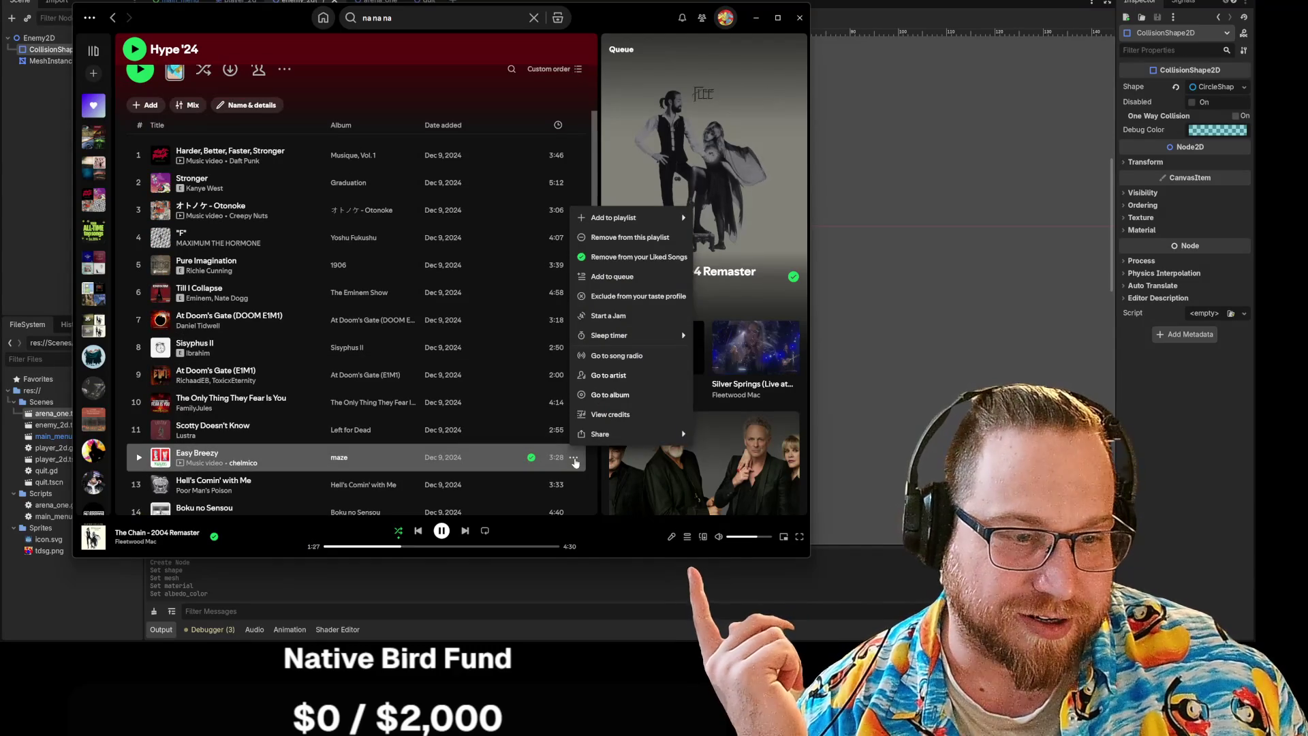
pyautogui.click(609, 277)
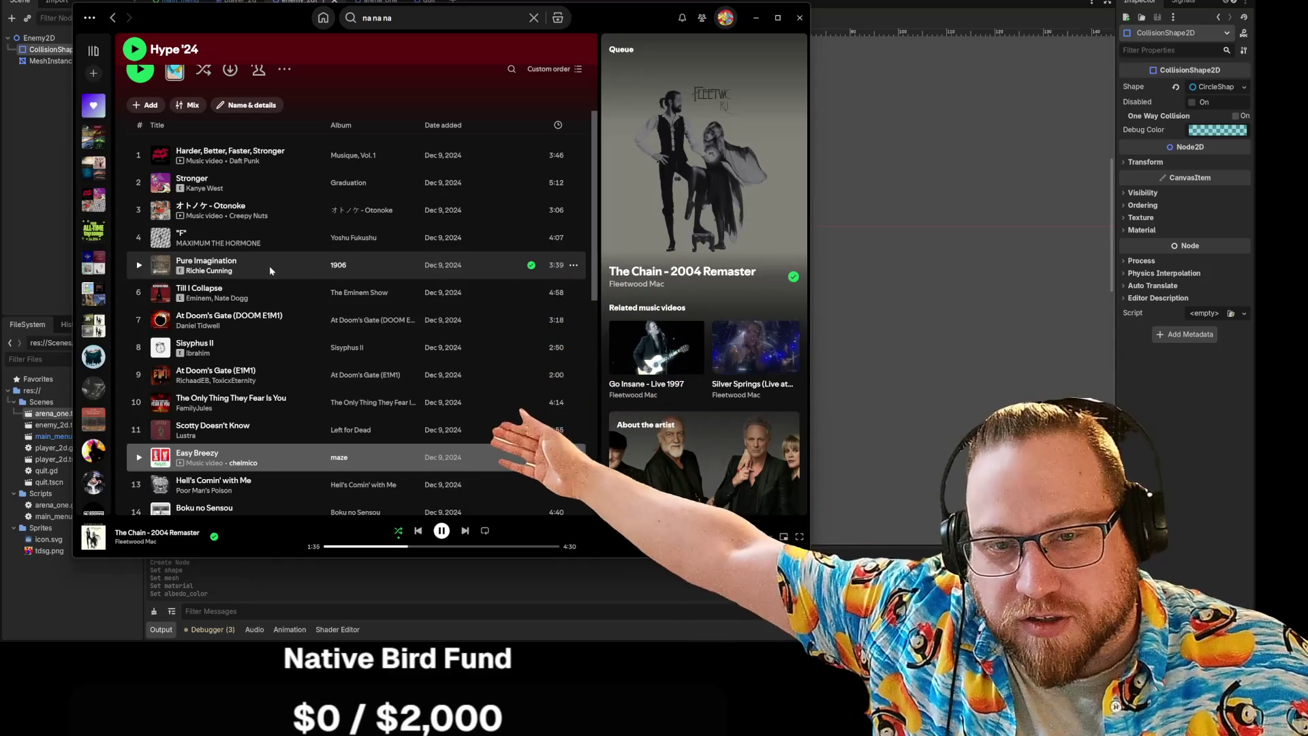
pyautogui.scroll(1, 269, 270)
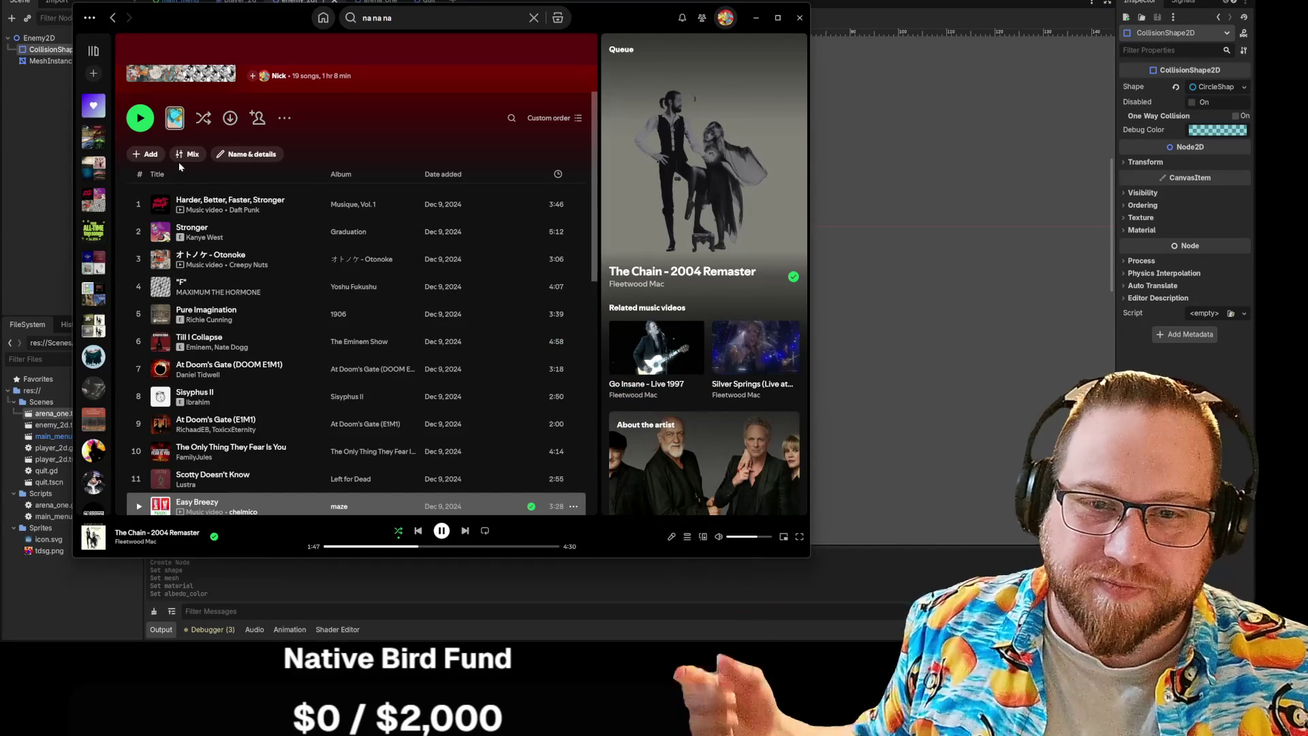
pyautogui.scroll(3, 448, 278)
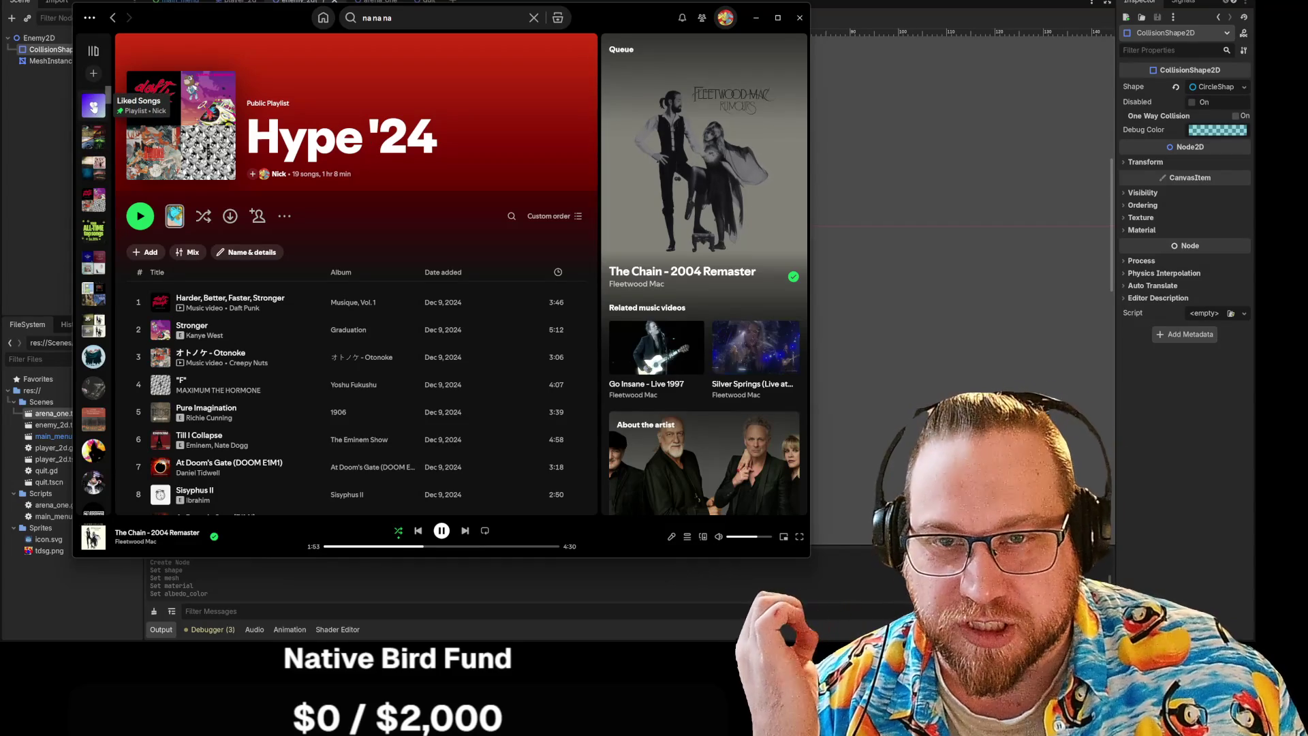
pyautogui.click(94, 111)
pyautogui.scroll(-12, 555, 197)
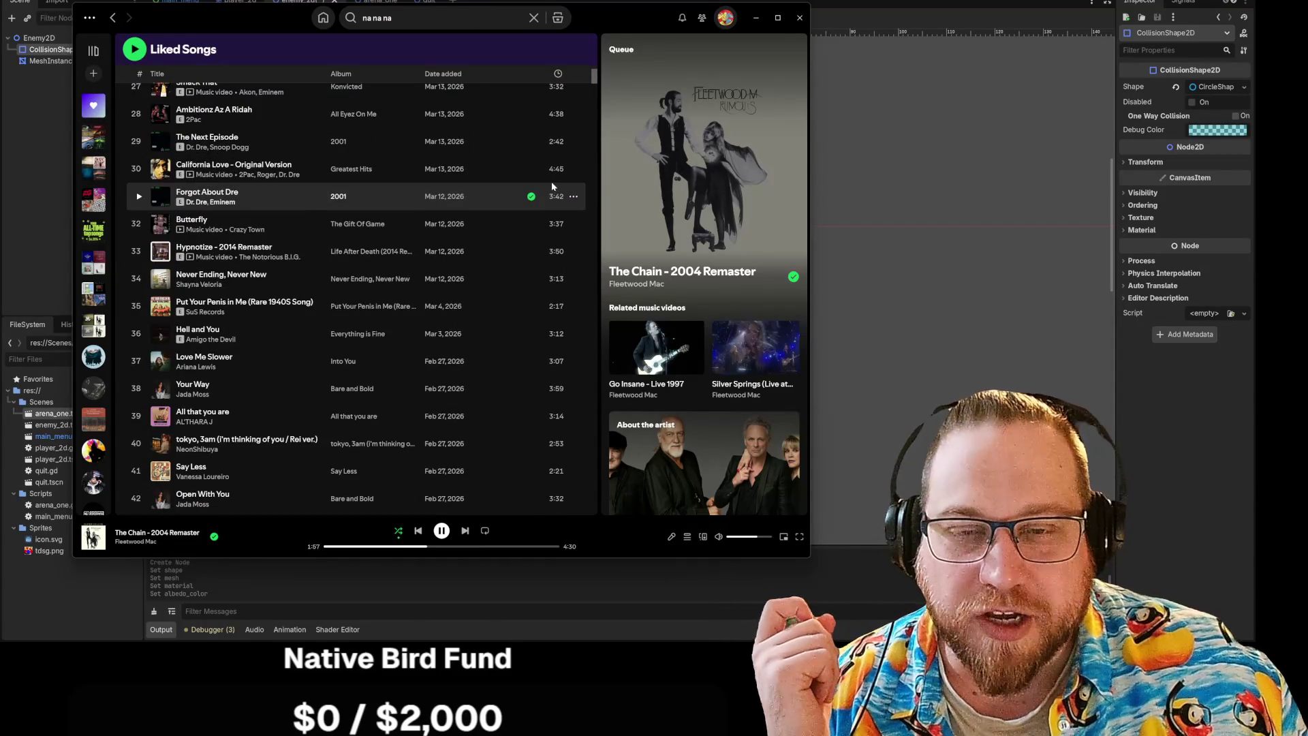
pyautogui.scroll(-10, 541, 176)
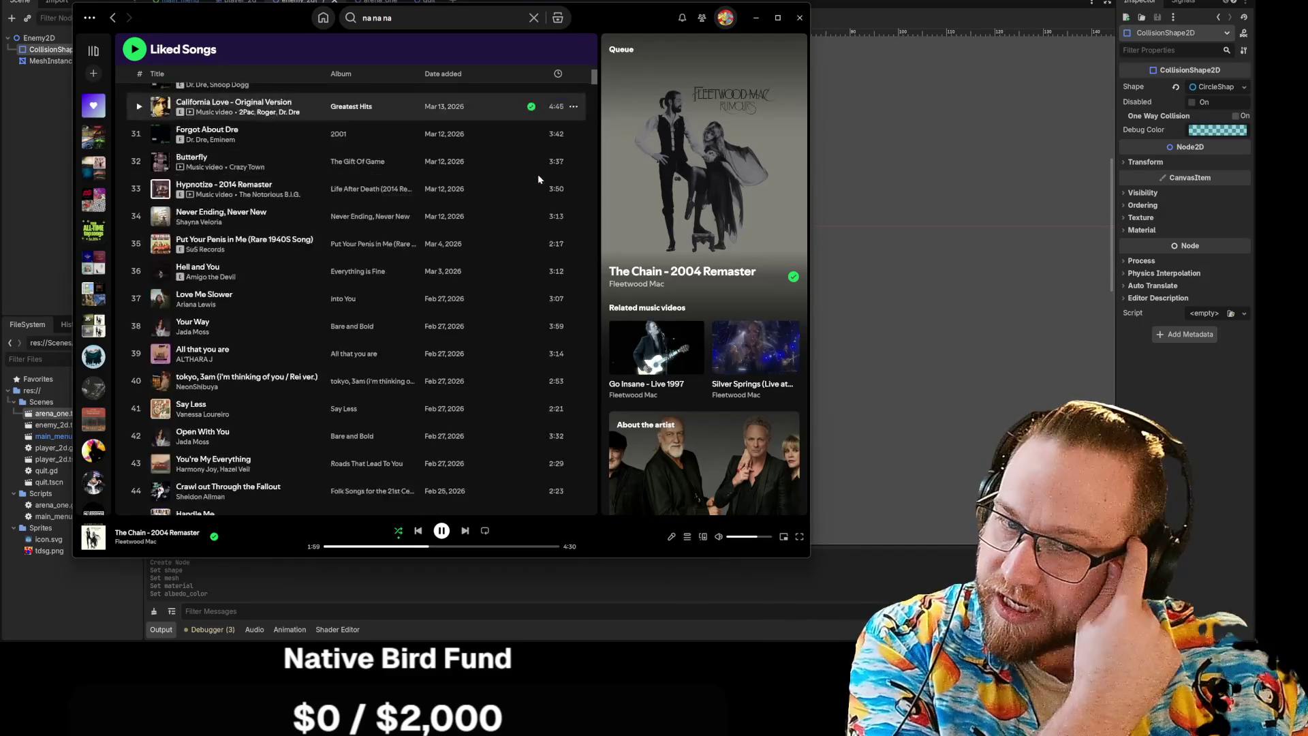
pyautogui.scroll(-13, 541, 182)
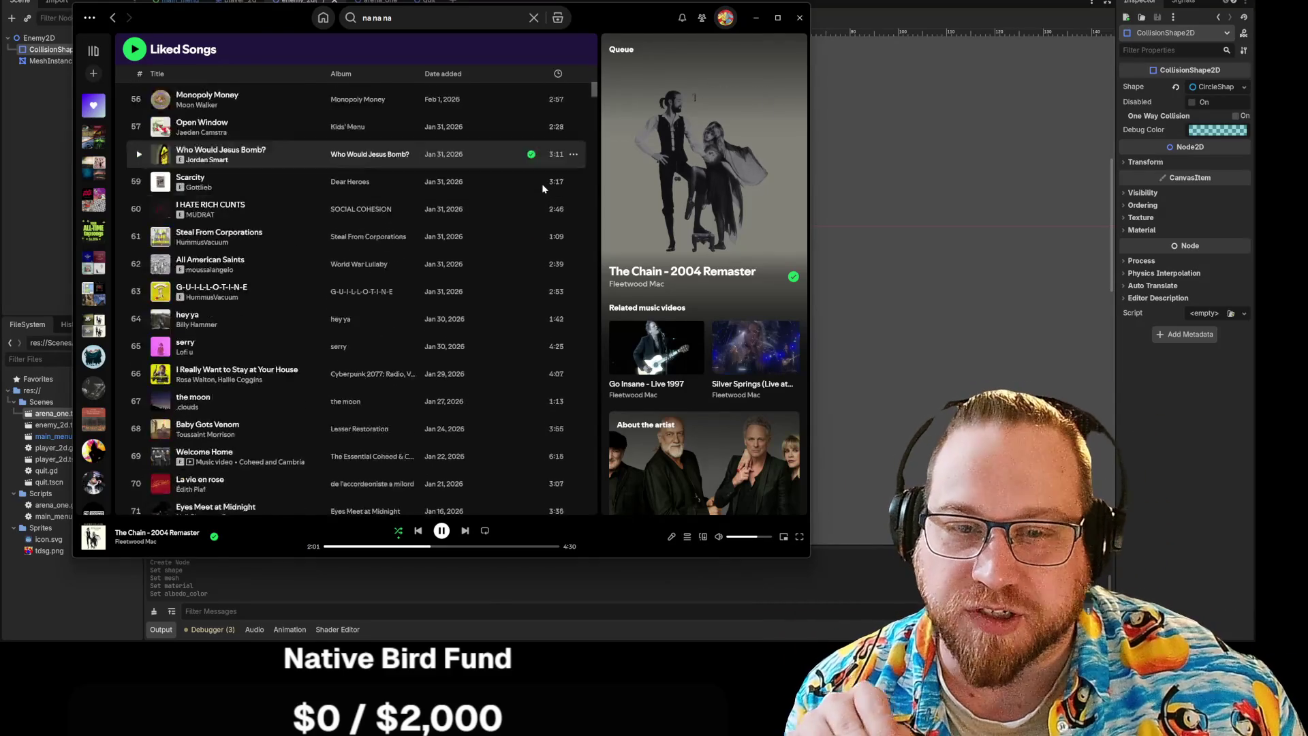
pyautogui.scroll(-11, 538, 184)
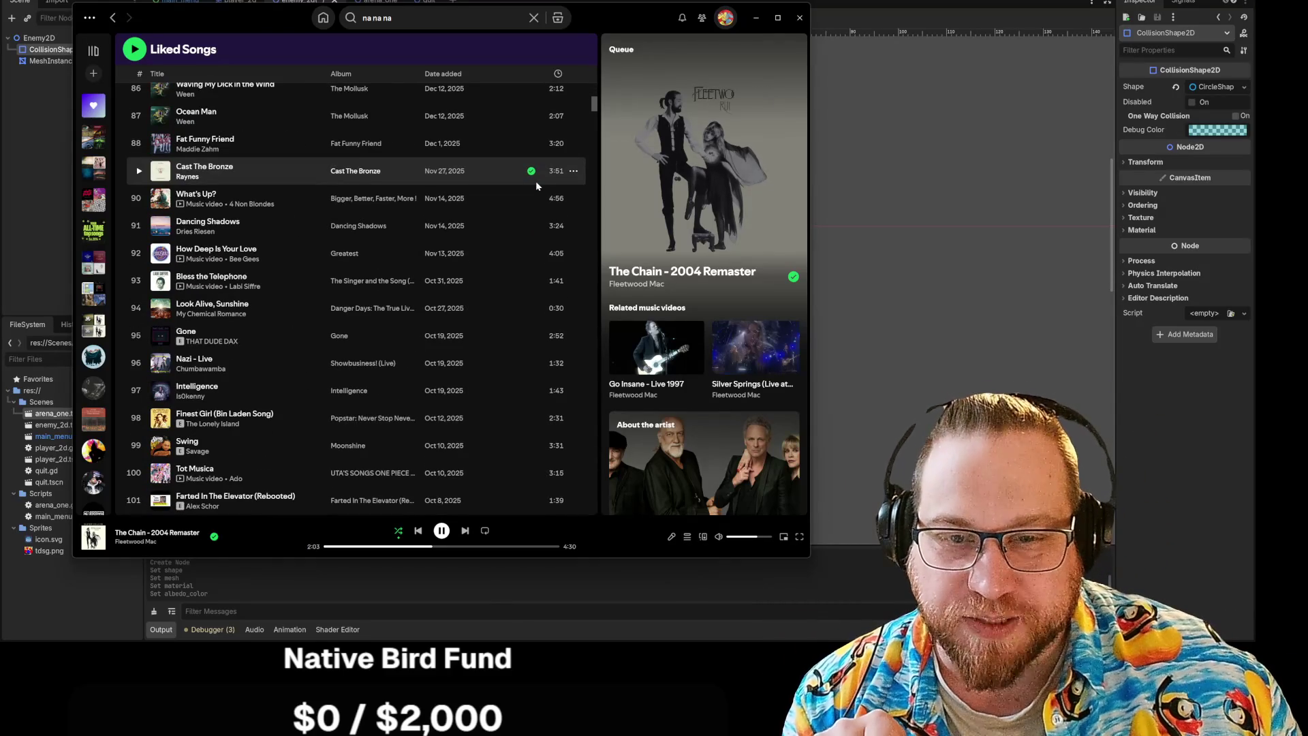
pyautogui.scroll(-2, 536, 179)
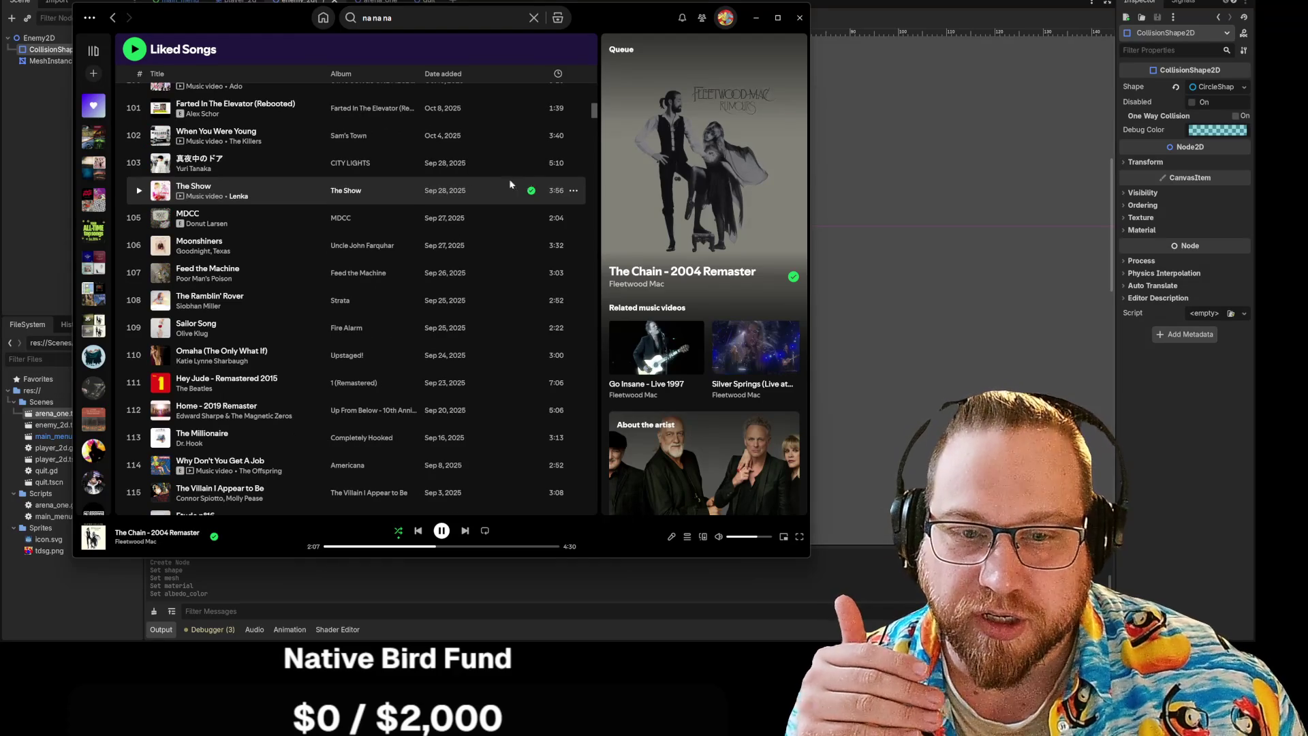
pyautogui.scroll(-2, 509, 184)
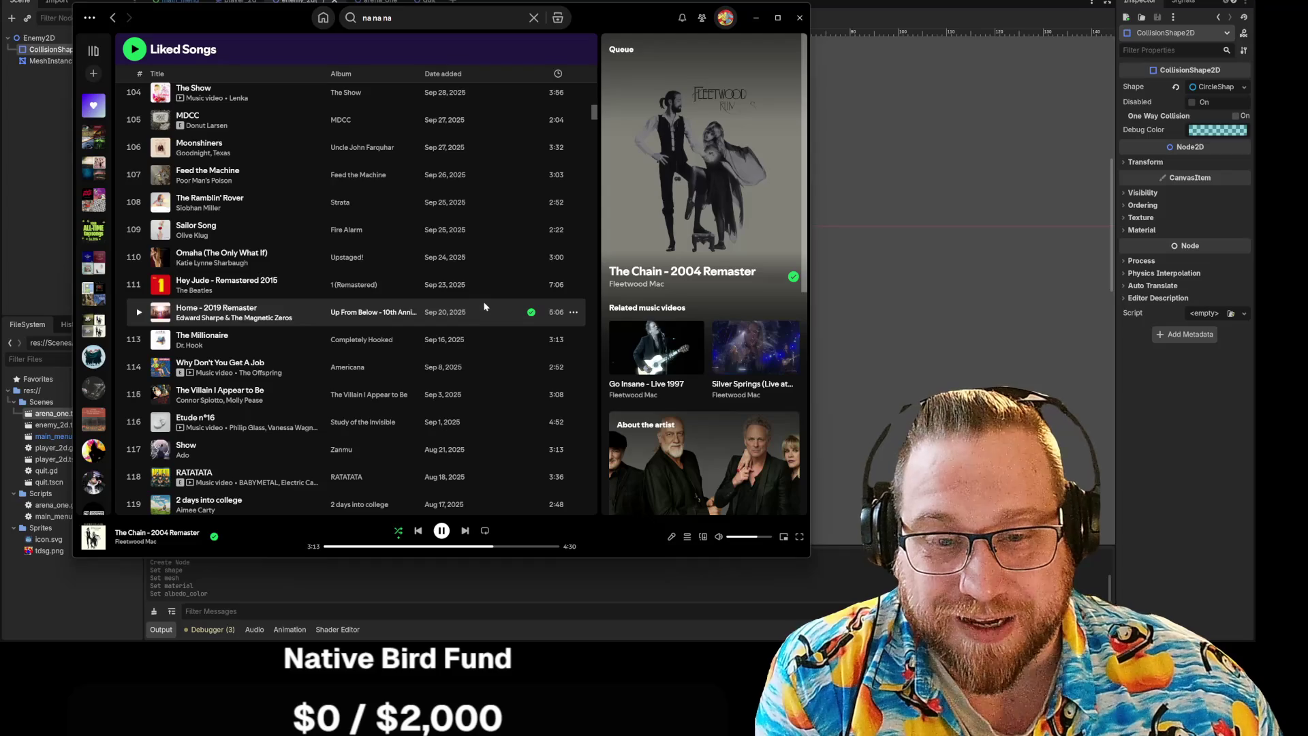
pyautogui.scroll(-3, 476, 299)
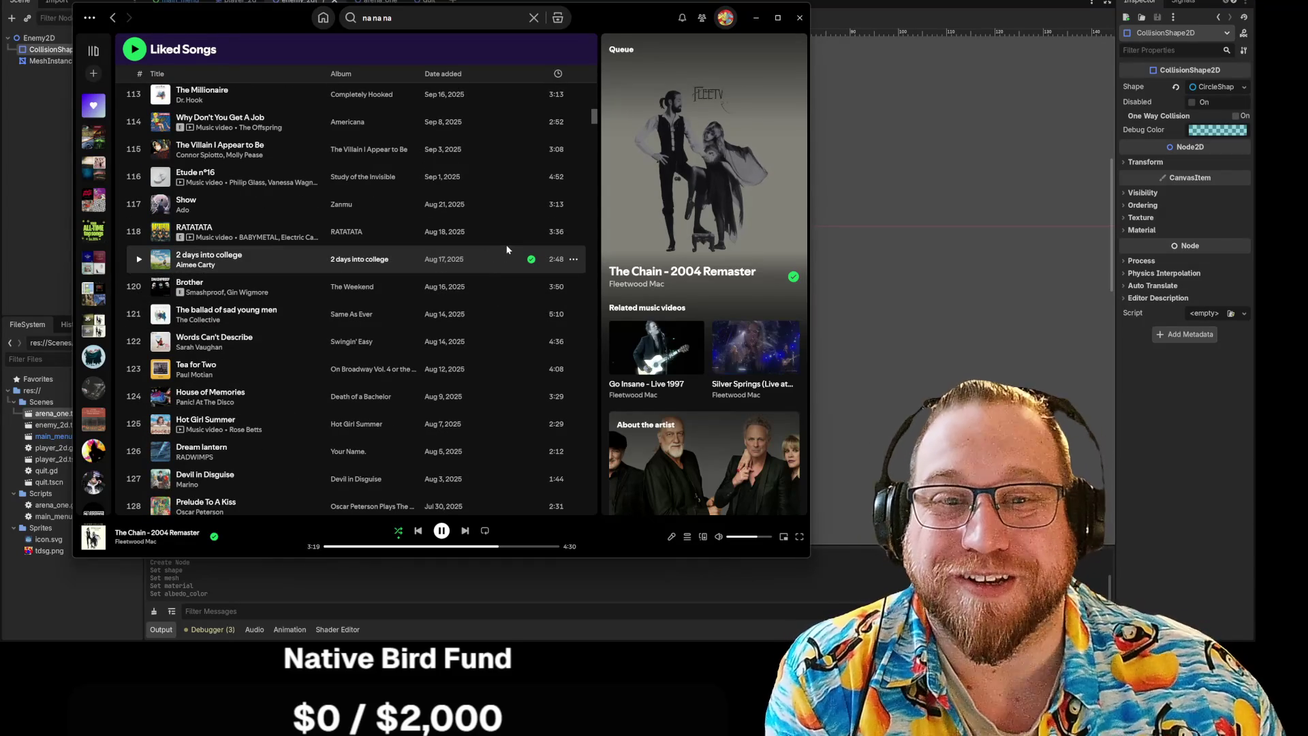
pyautogui.scroll(-4, 505, 249)
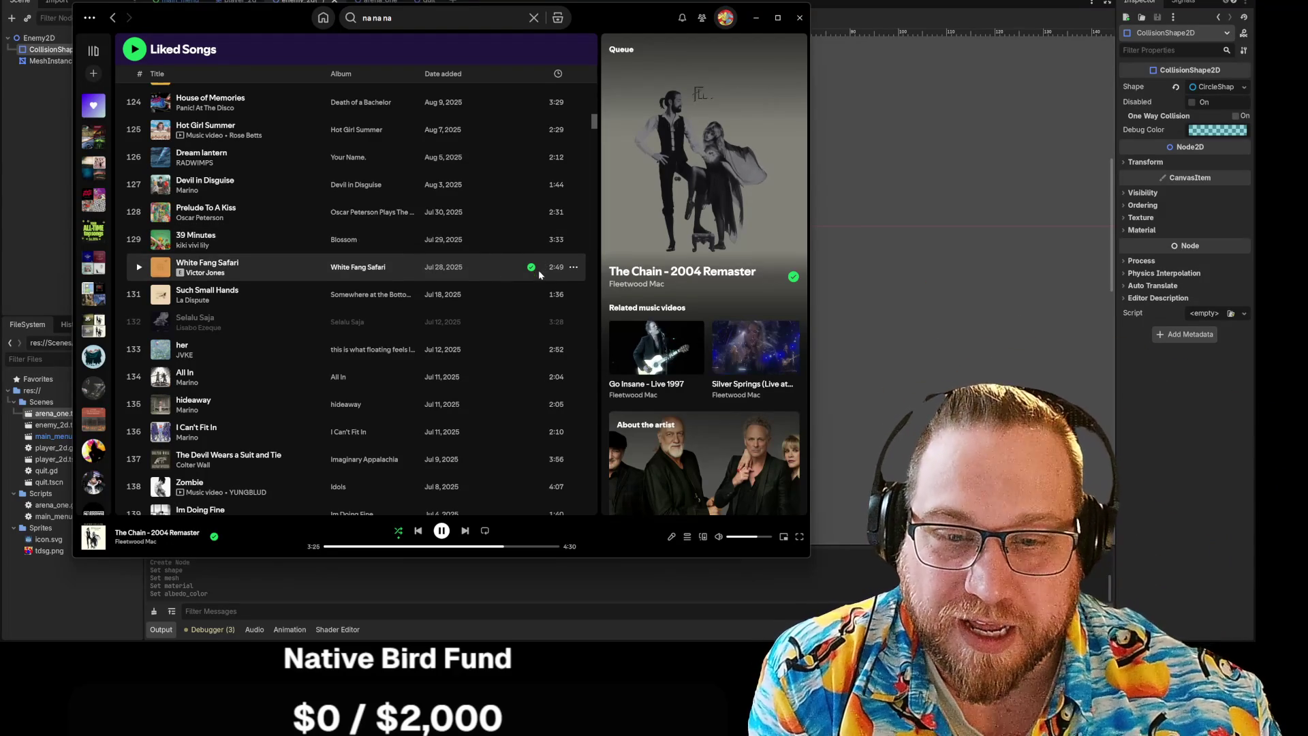
pyautogui.scroll(-2, 538, 270)
pyautogui.scroll(-2, 537, 272)
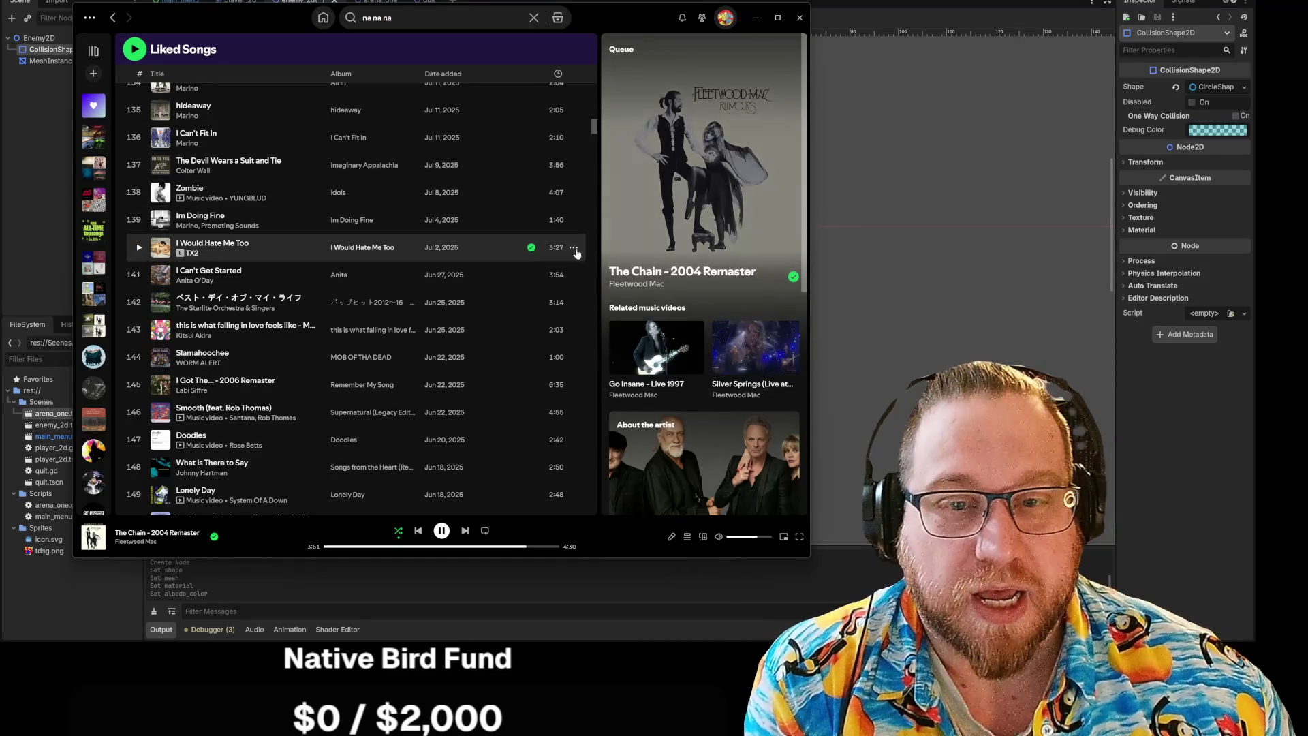
# Queue 'I Would Hate Me Too' and skip past The Chain to Lucky Lefty.
pyautogui.click(575, 248)
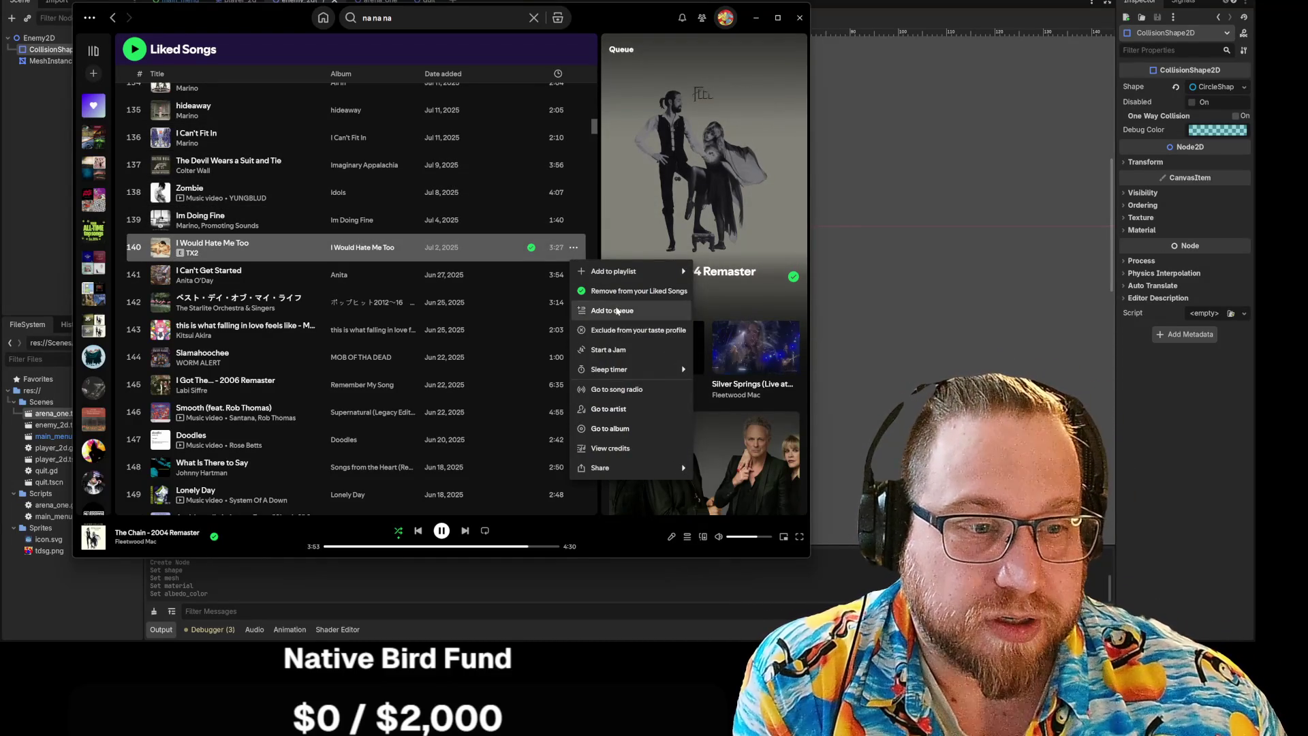
pyautogui.click(616, 313)
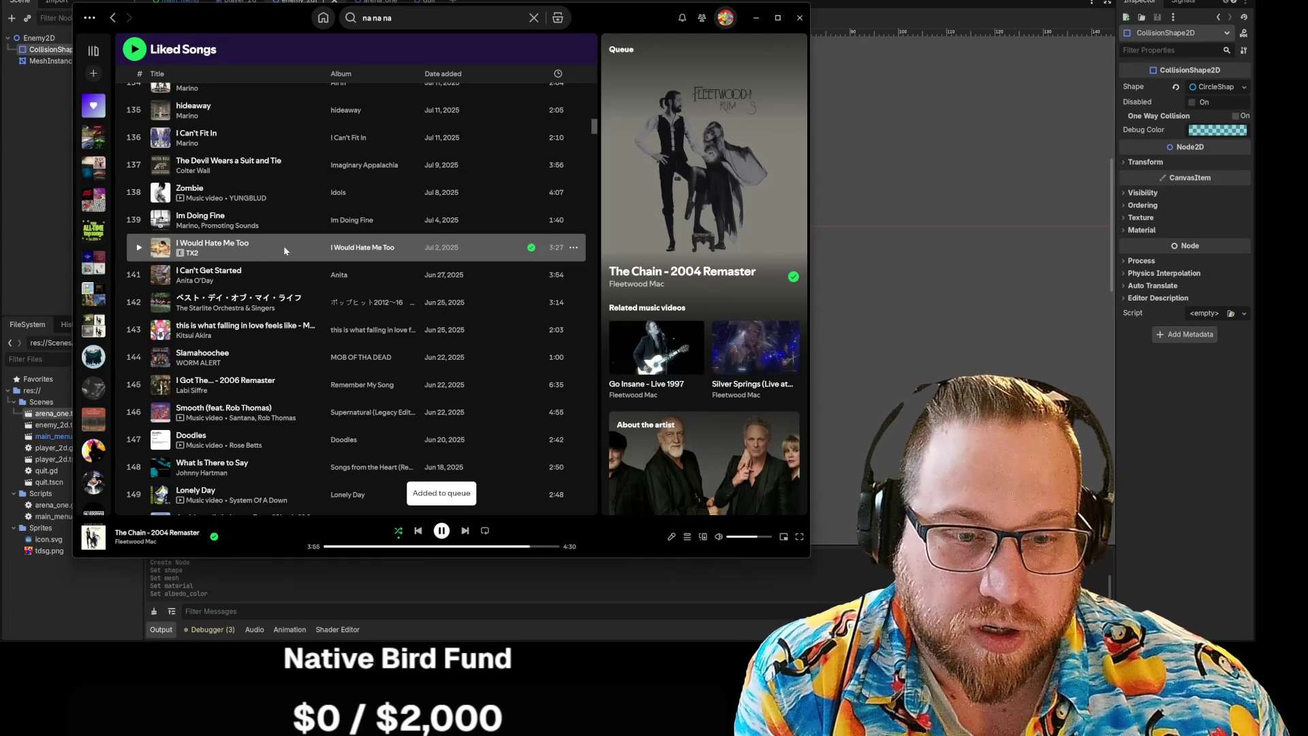
pyautogui.click(466, 531)
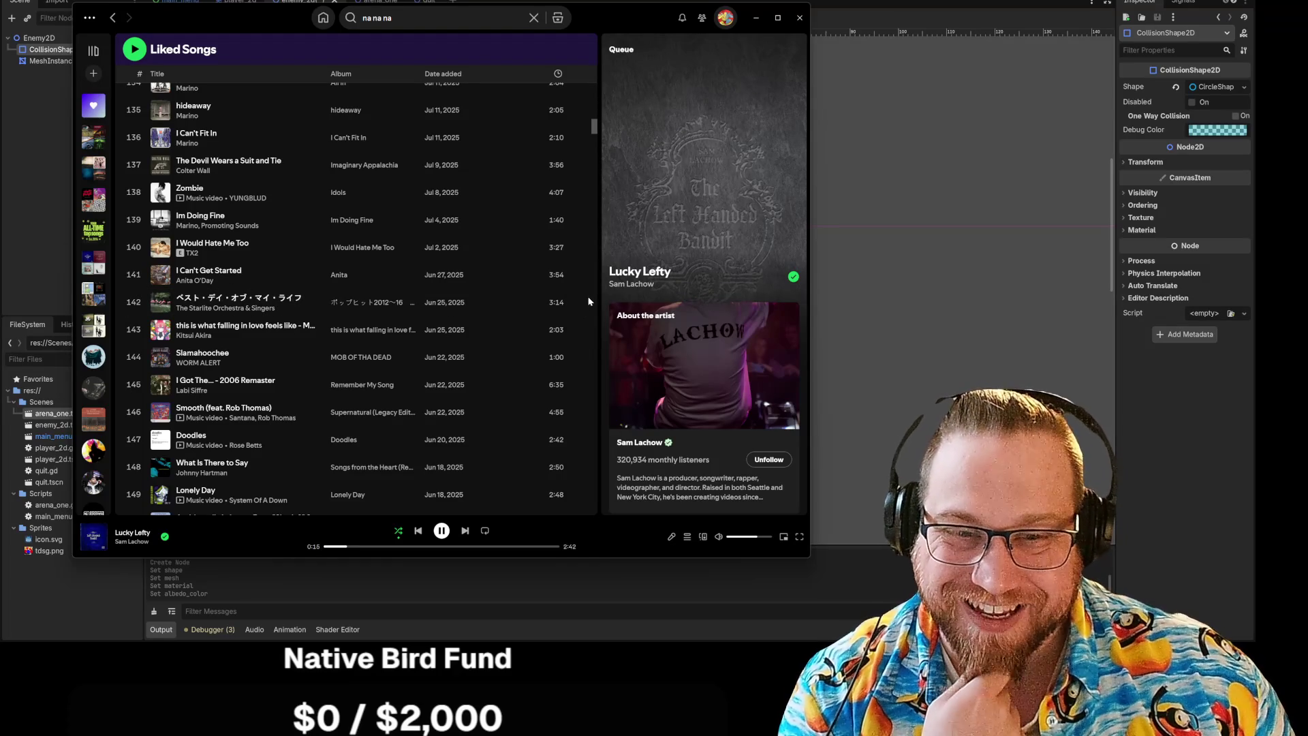
pyautogui.scroll(-5, 589, 297)
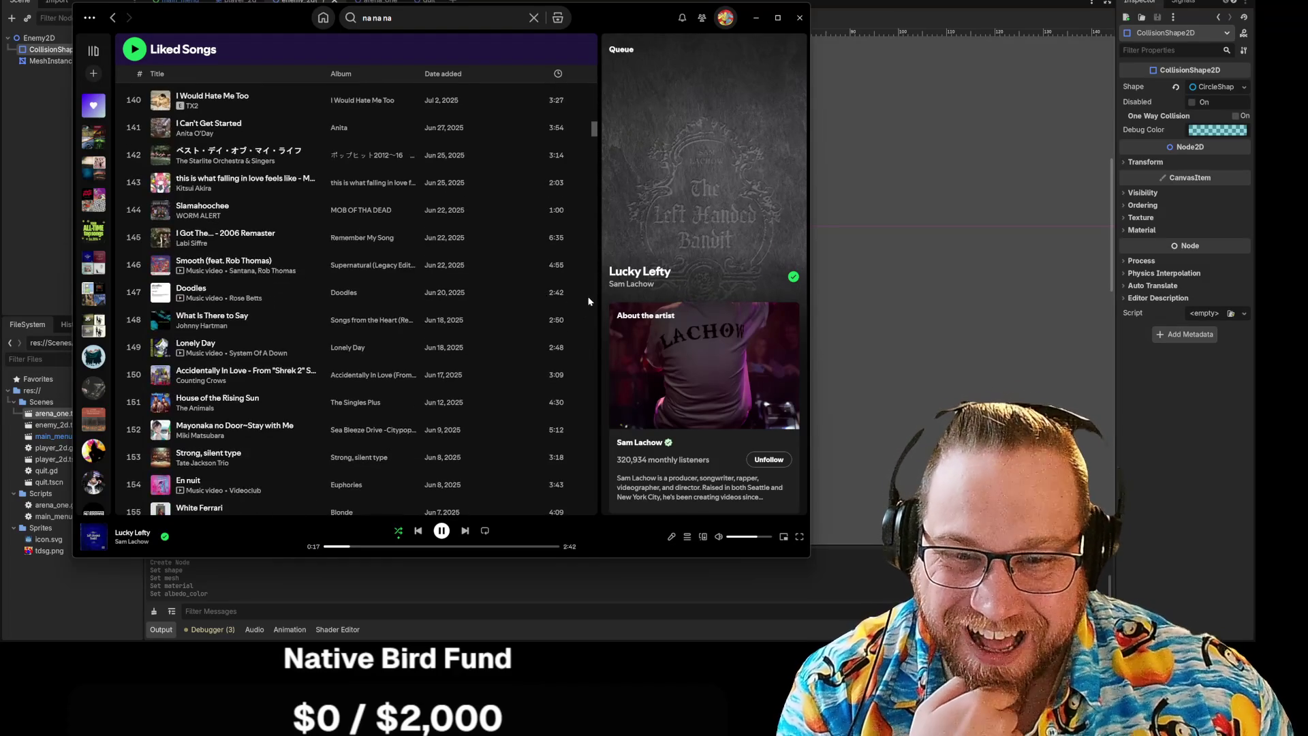
pyautogui.moveTo(594, 133); pyautogui.dragTo(565, 302)
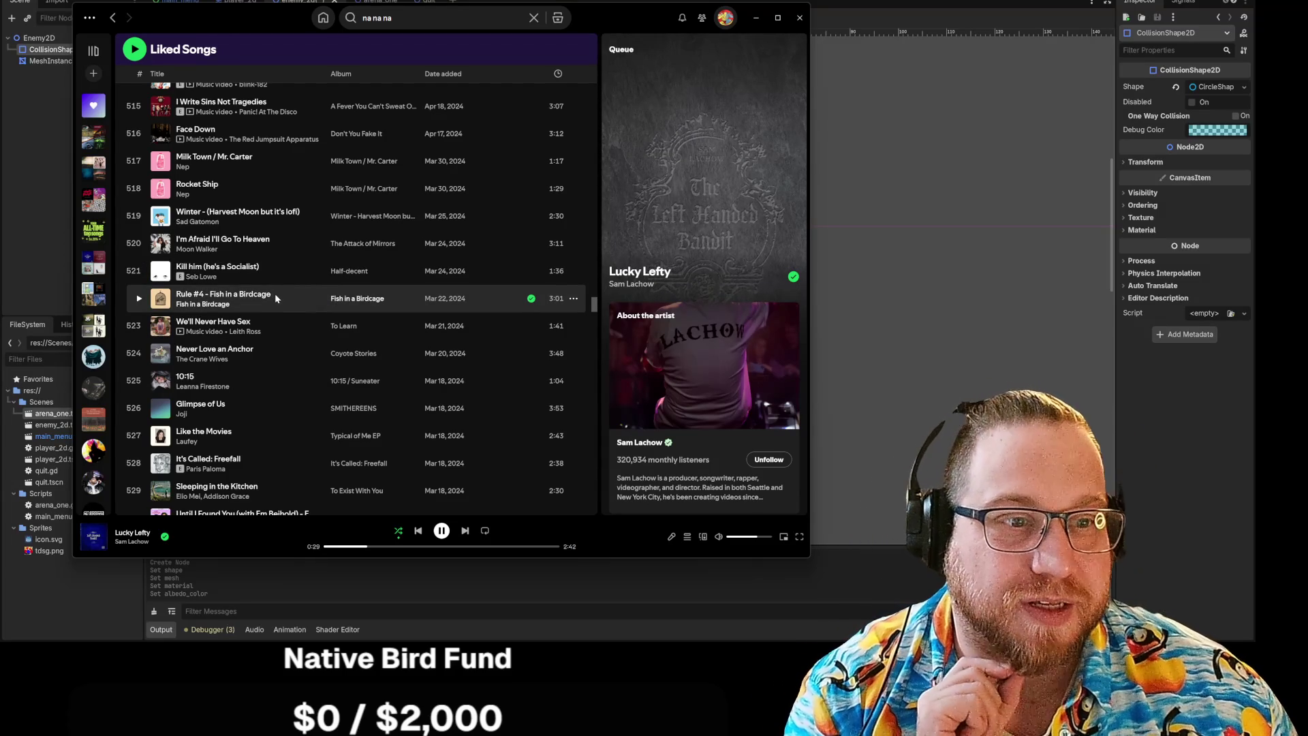
pyautogui.scroll(-3, 291, 301)
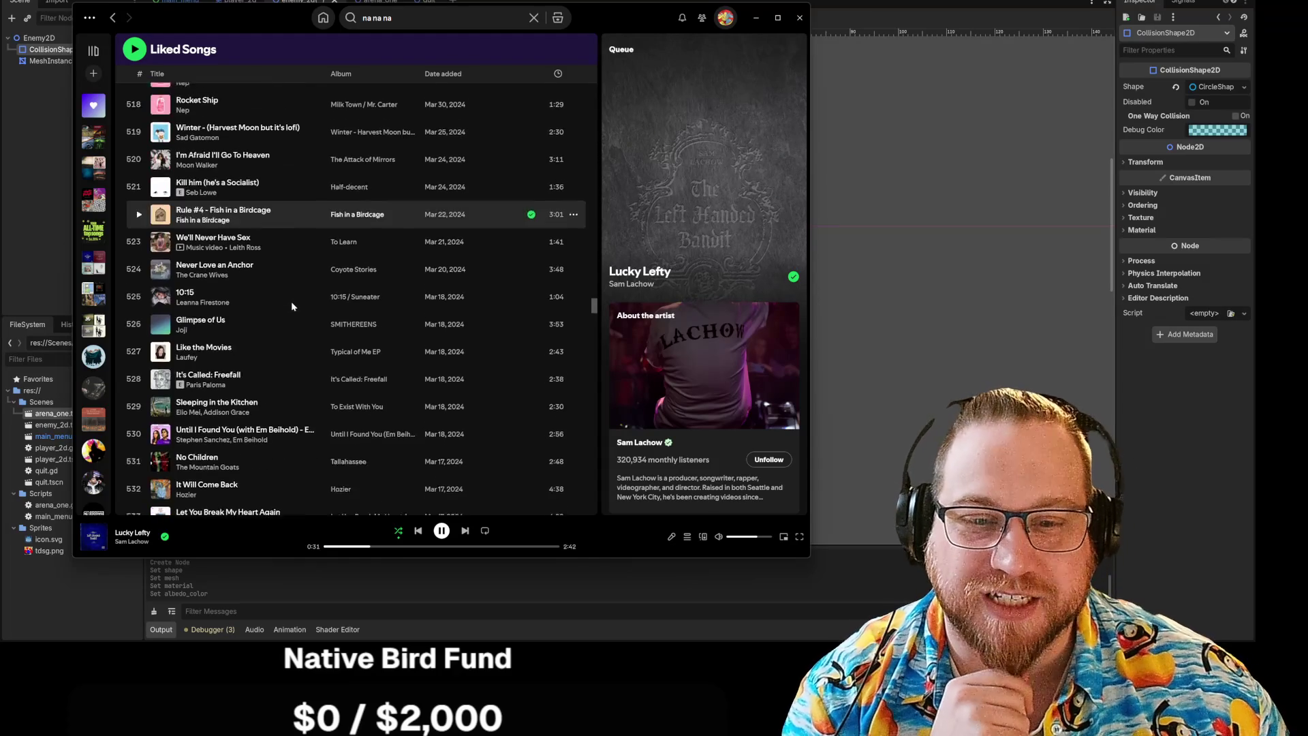
pyautogui.scroll(-3, 294, 308)
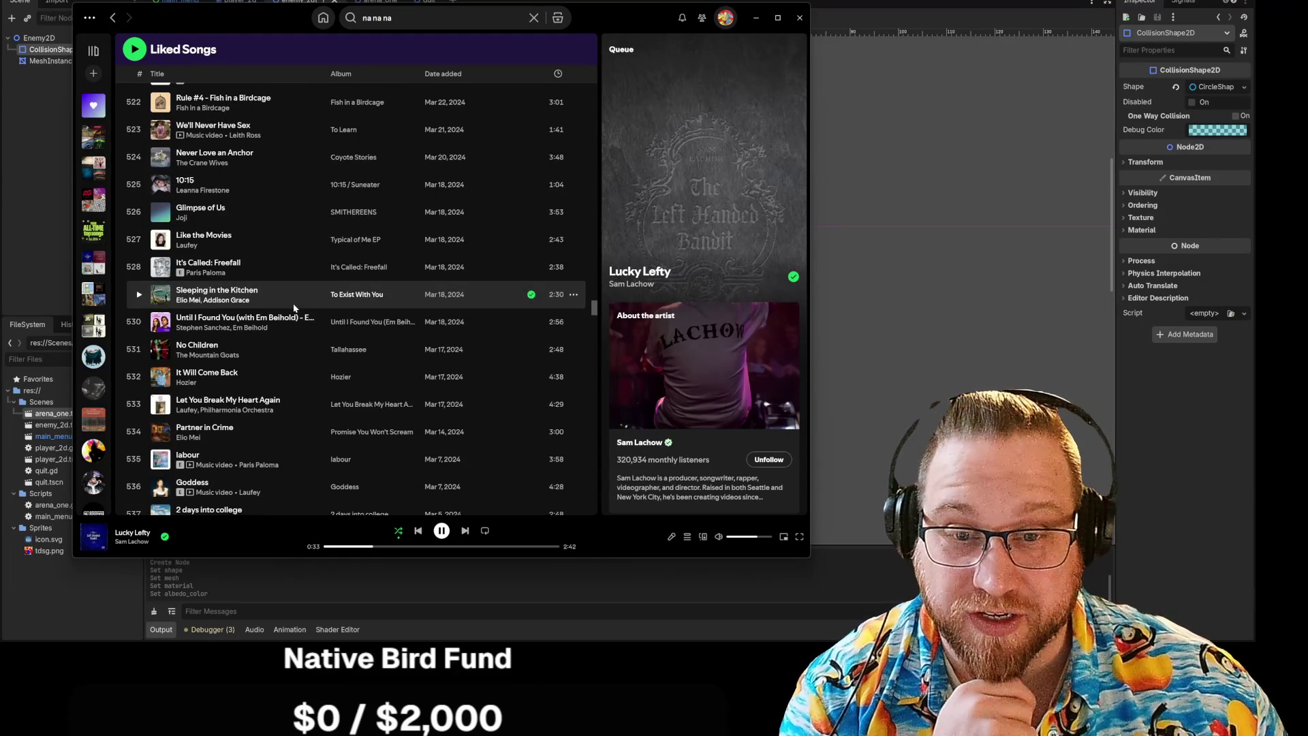
pyautogui.scroll(-3, 294, 308)
pyautogui.scroll(-2, 295, 308)
pyautogui.scroll(-2, 295, 308)
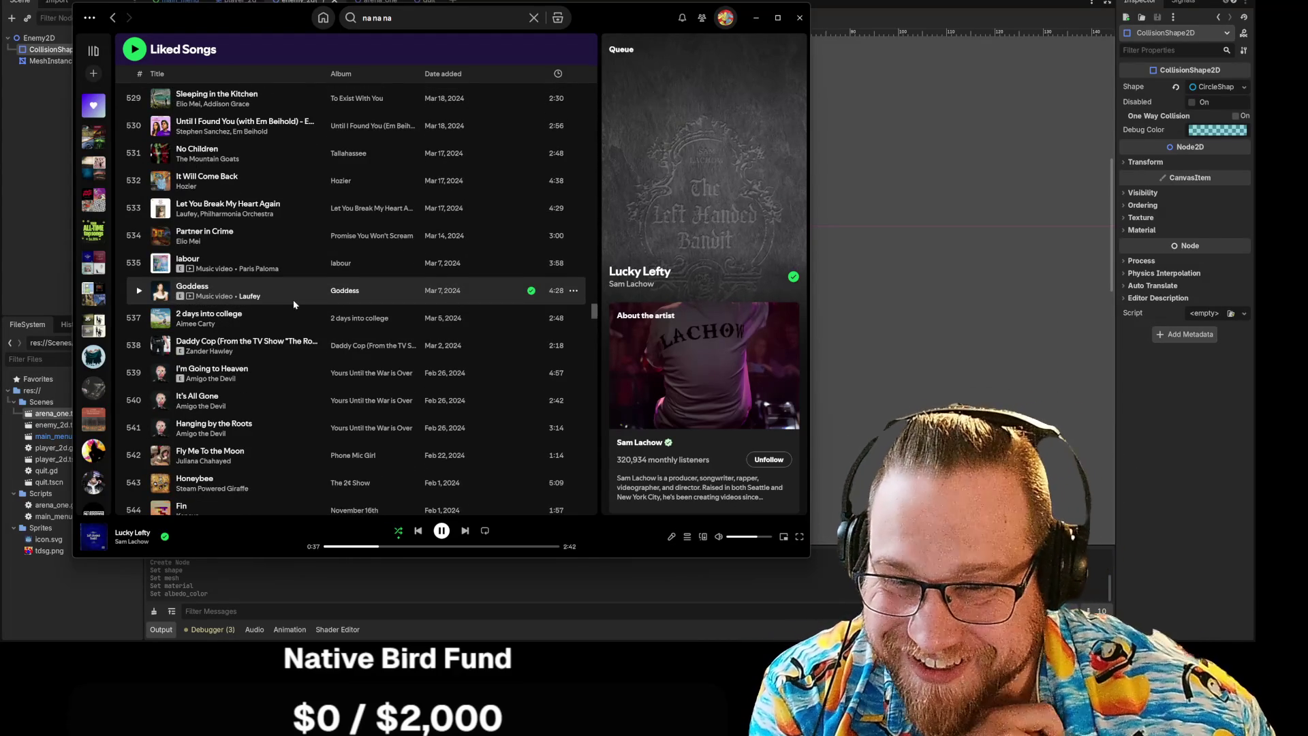
pyautogui.scroll(-3, 294, 304)
pyautogui.scroll(-3, 221, 307)
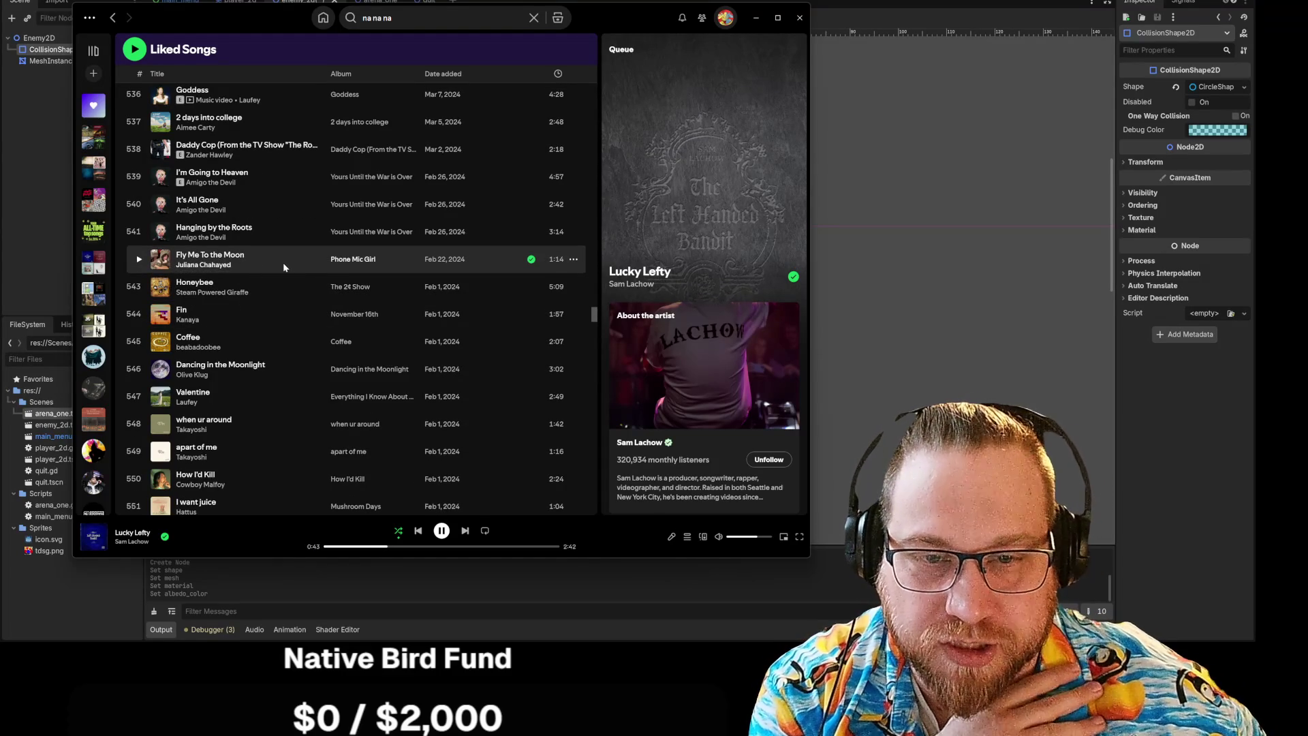
pyautogui.click(574, 261)
pyautogui.moveTo(610, 381)
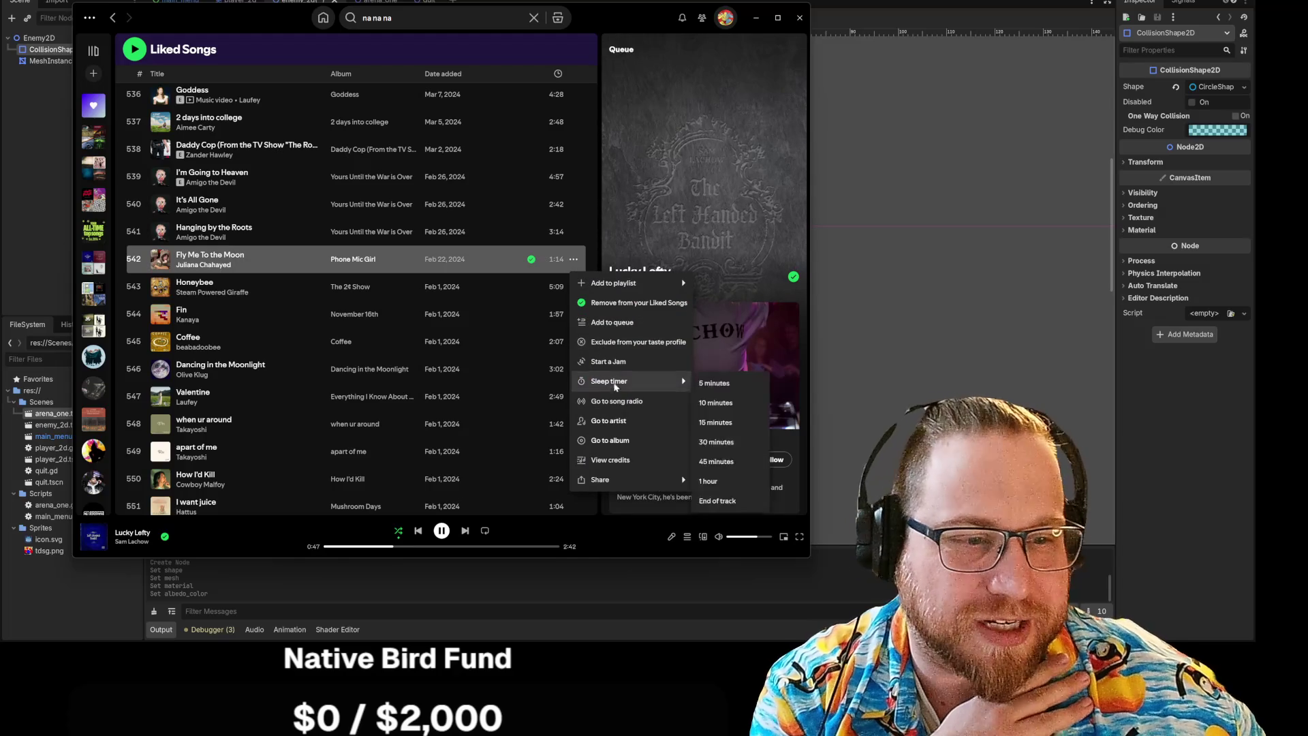
pyautogui.click(608, 323)
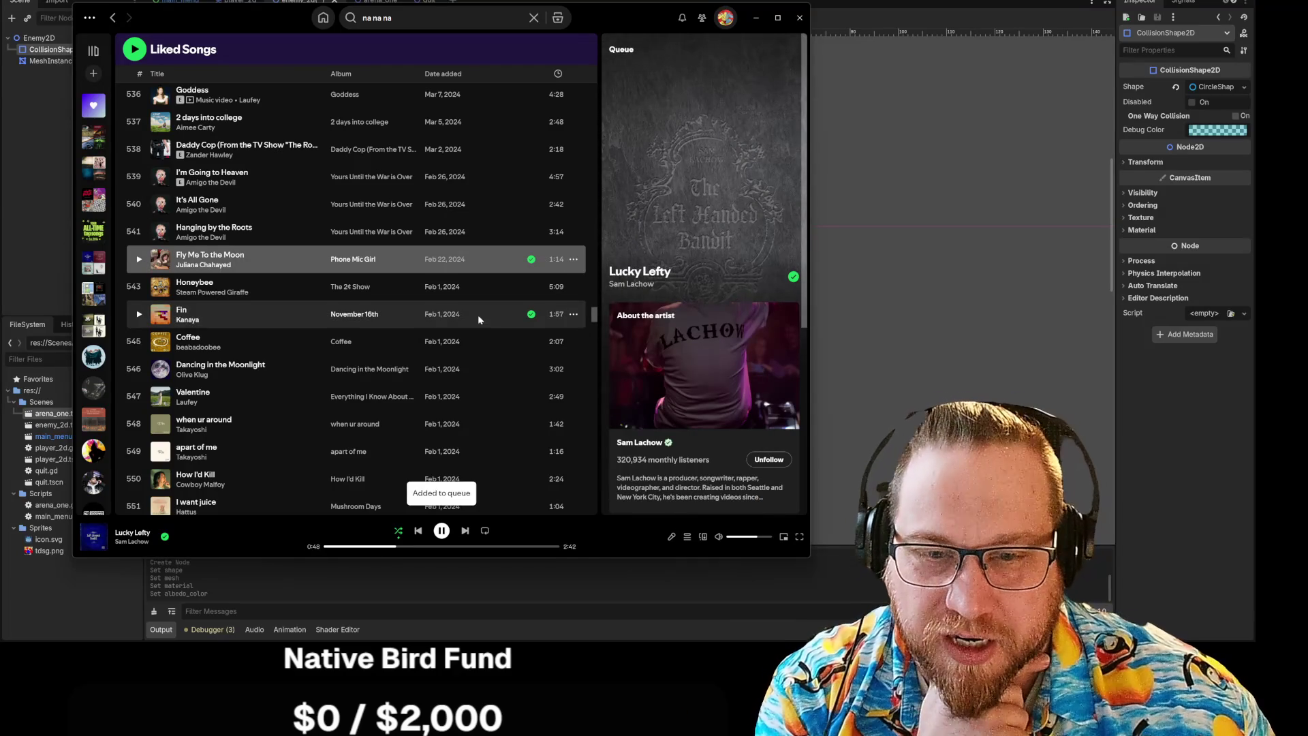
pyautogui.scroll(-3, 479, 318)
pyautogui.scroll(-6, 489, 314)
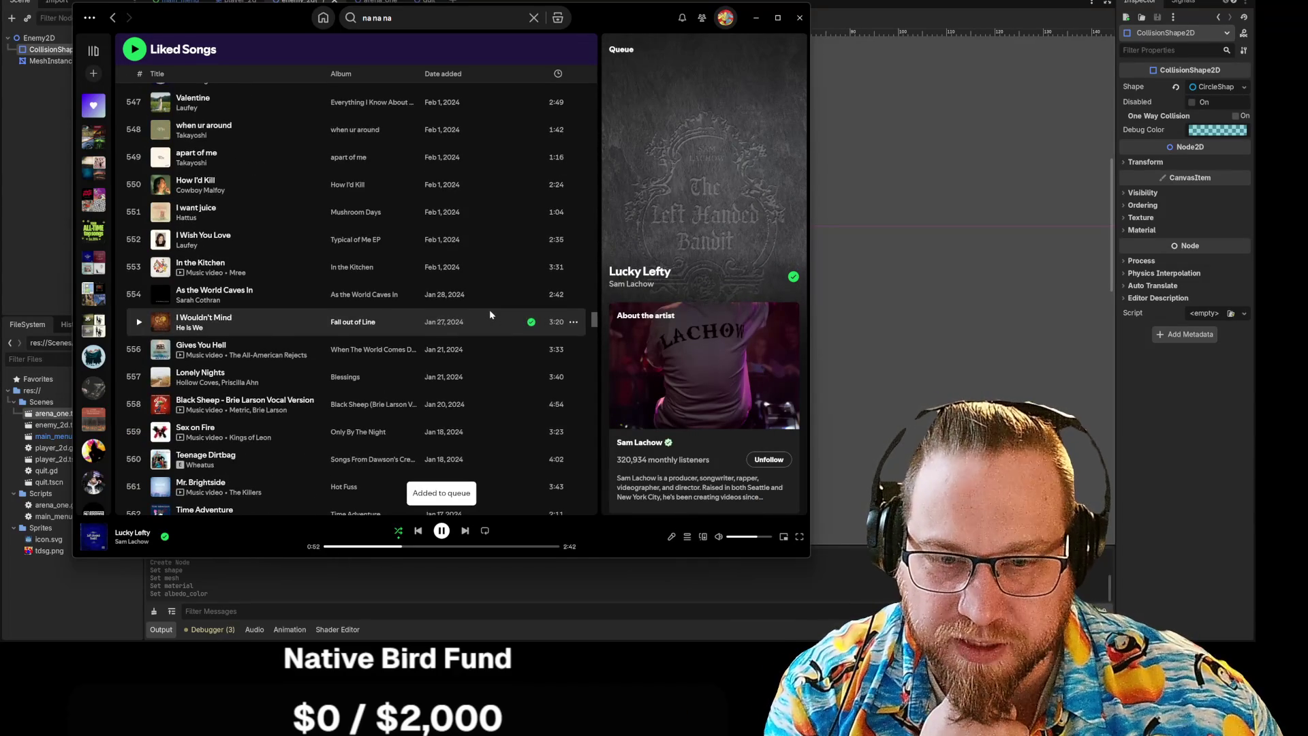
pyautogui.scroll(-3, 489, 314)
pyautogui.scroll(-3, 493, 315)
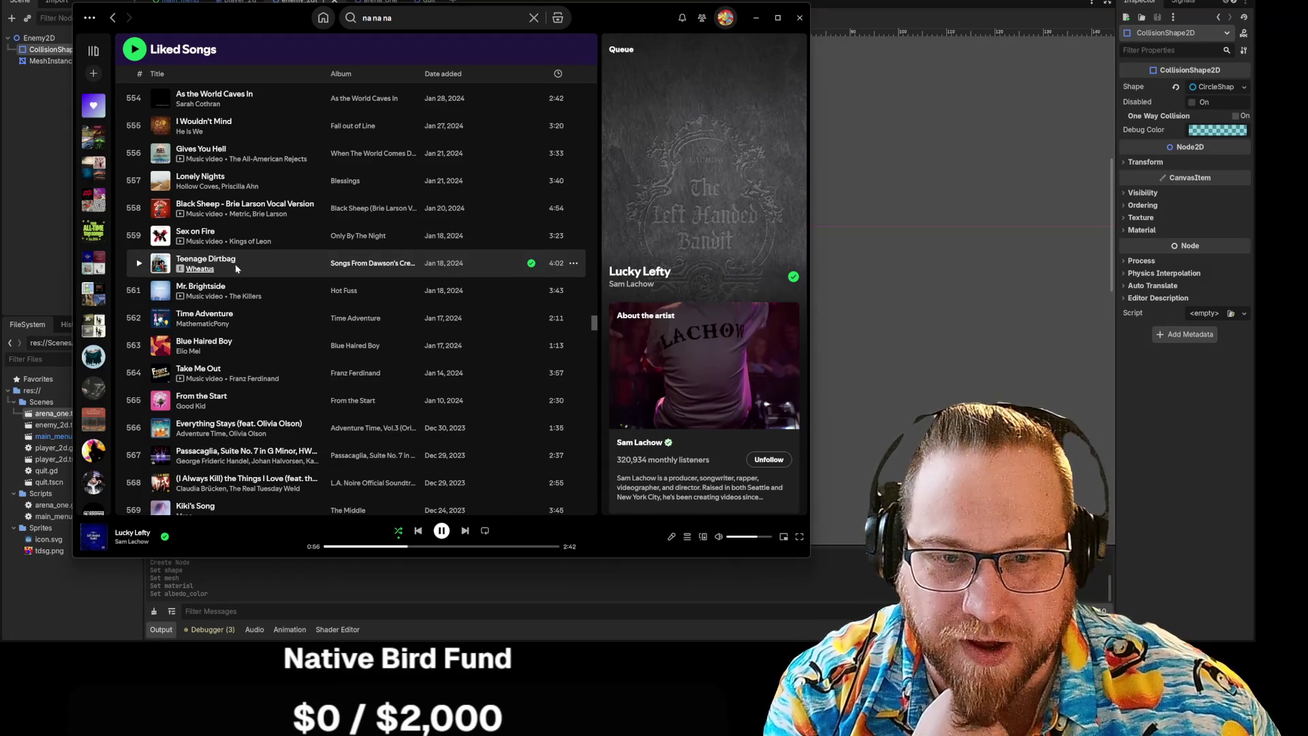
pyautogui.scroll(-6, 274, 266)
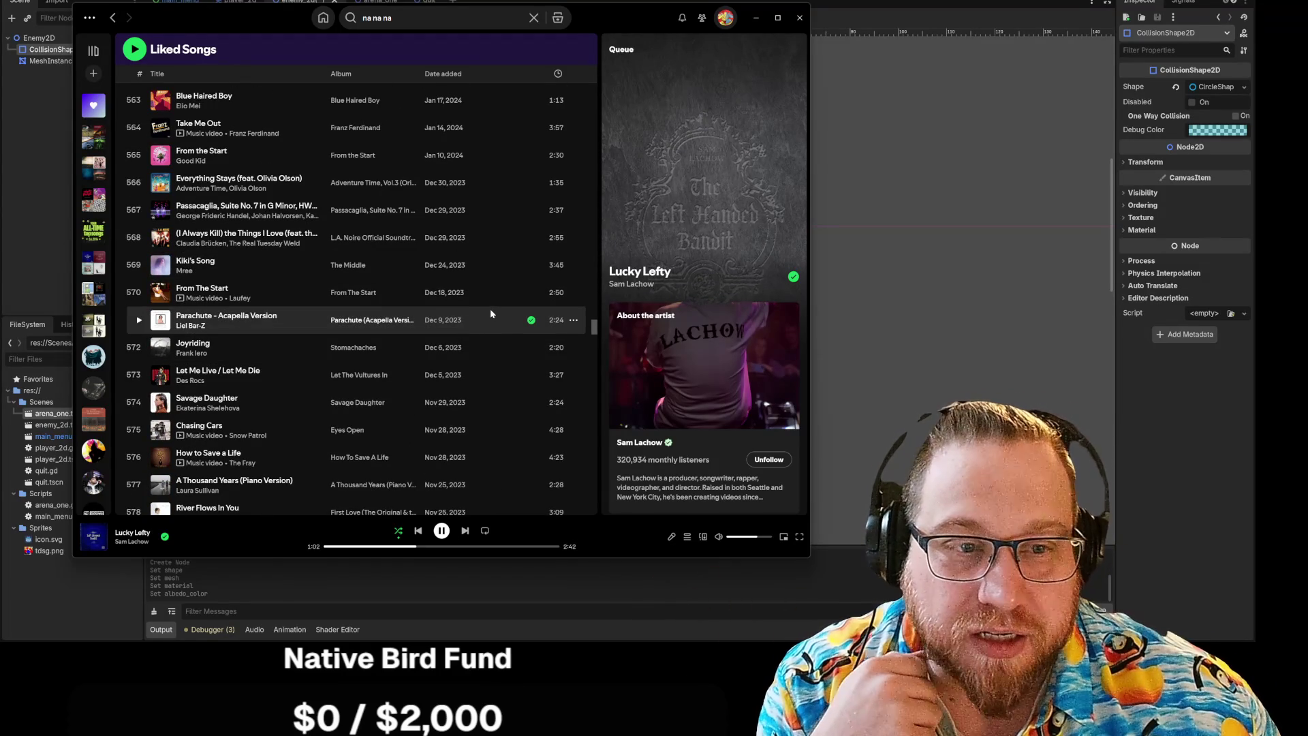
pyautogui.scroll(-10, 455, 244)
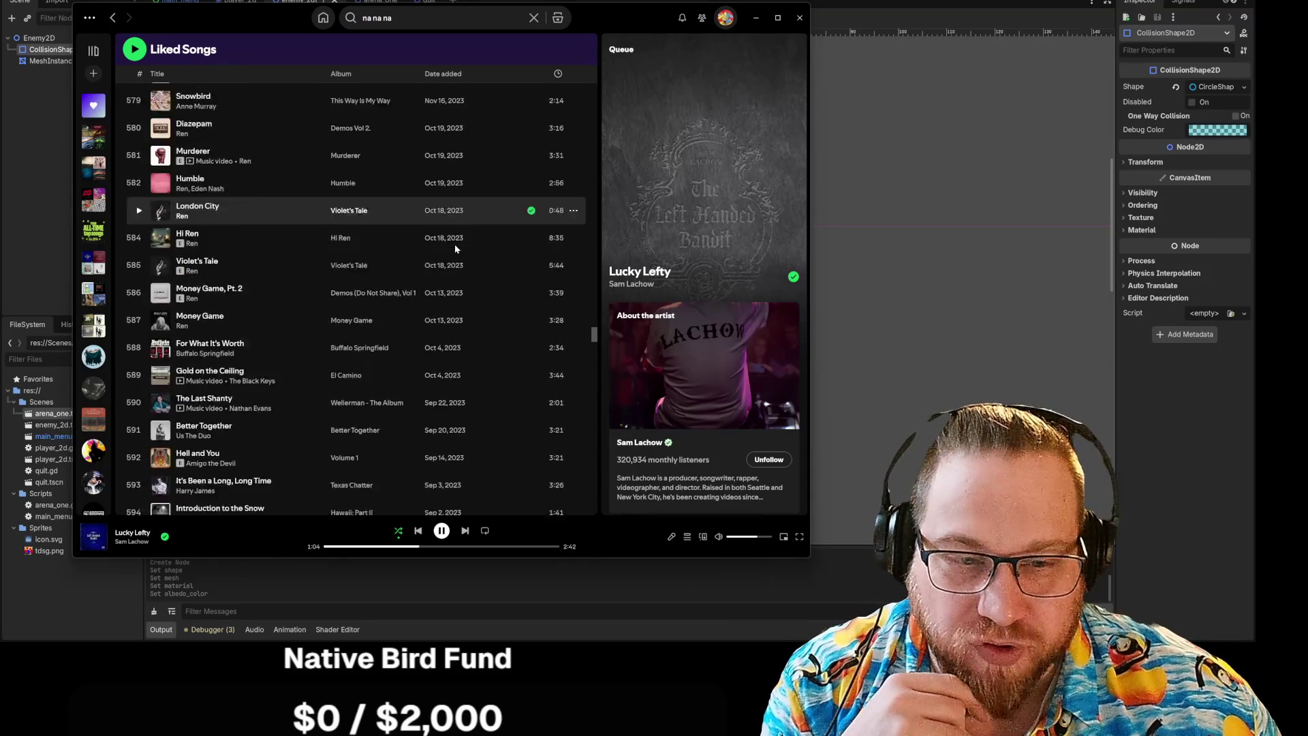
pyautogui.scroll(-20, 455, 243)
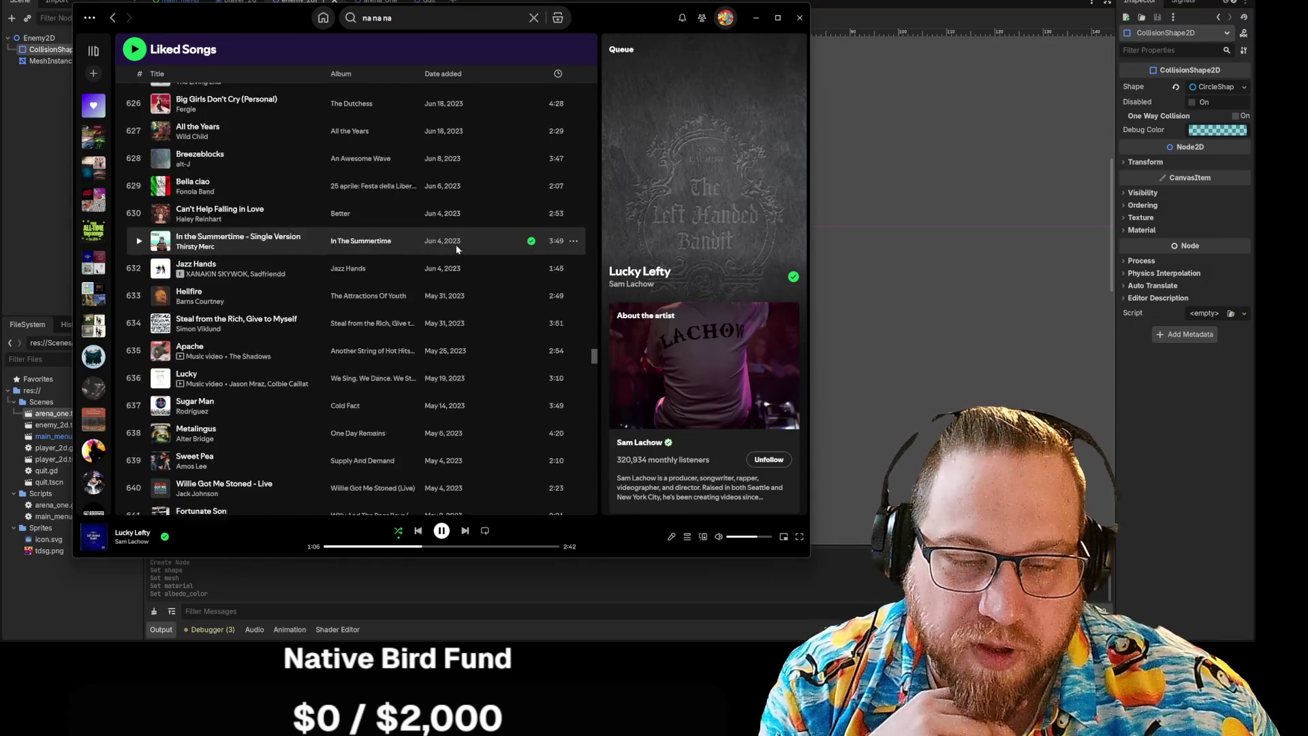
pyautogui.scroll(-5, 457, 249)
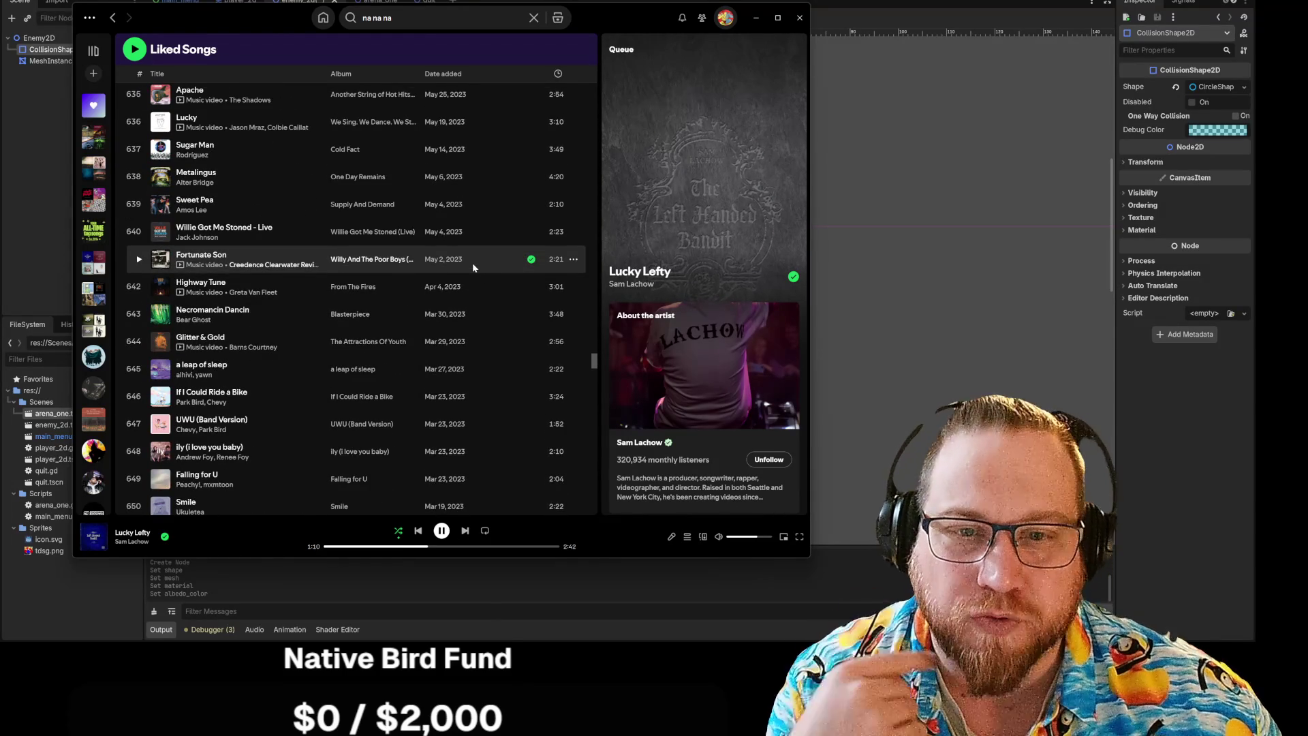
pyautogui.scroll(-4, 472, 263)
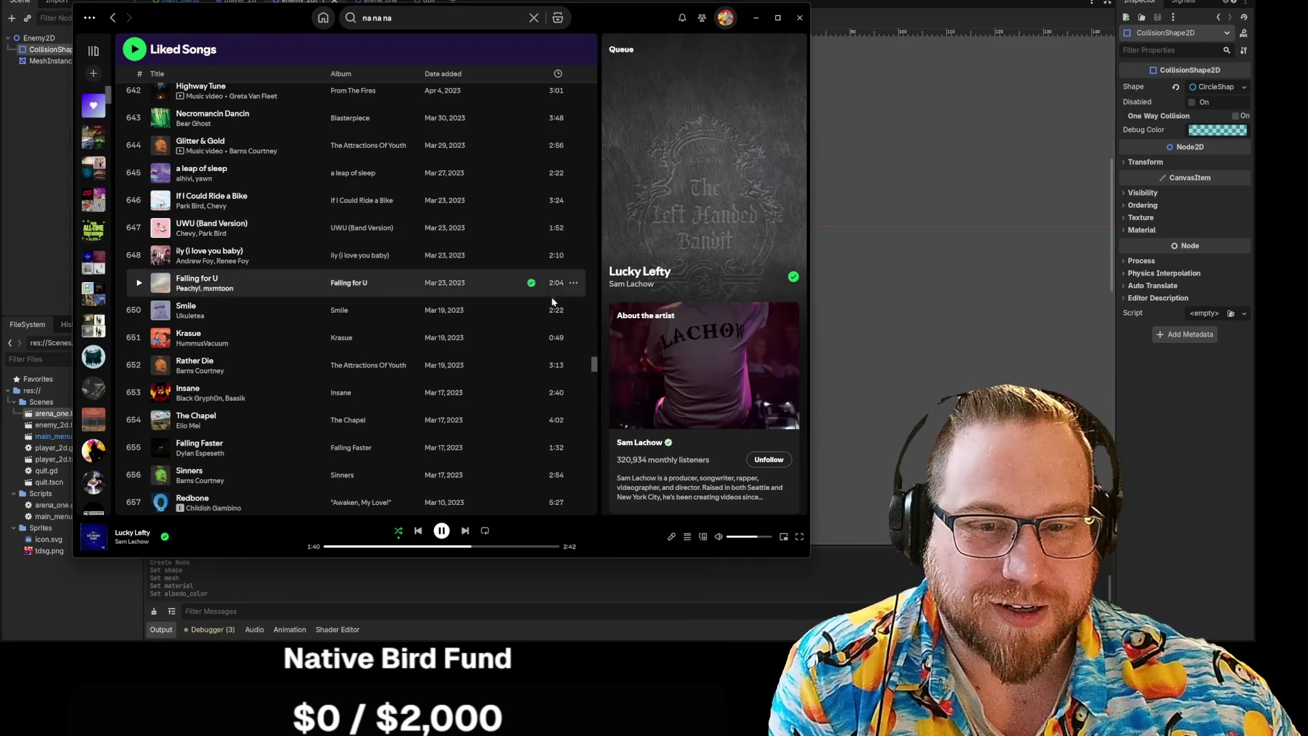
# Scroll the Liked Songs list to the August–September 2021 songs, numbered around 758–773.
pyautogui.scroll(-2, 546, 297)
pyautogui.scroll(-2, 547, 303)
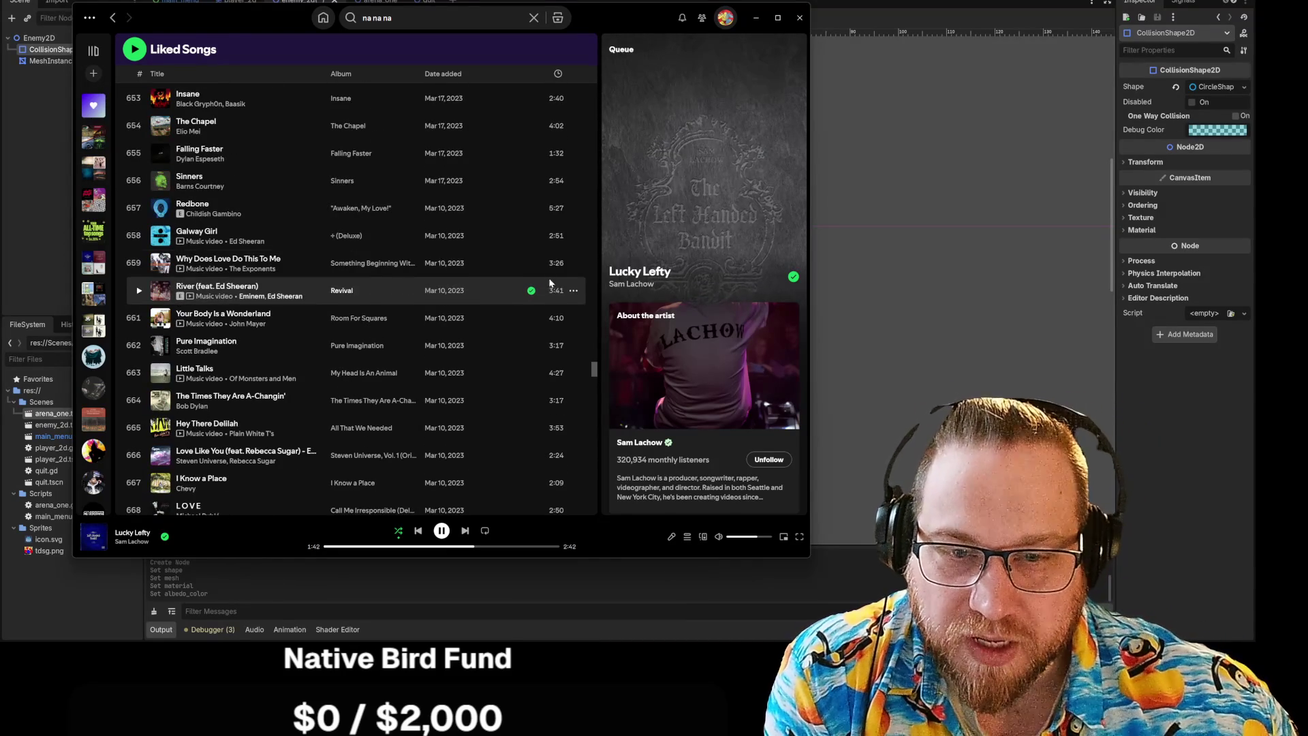
pyautogui.scroll(-1, 559, 255)
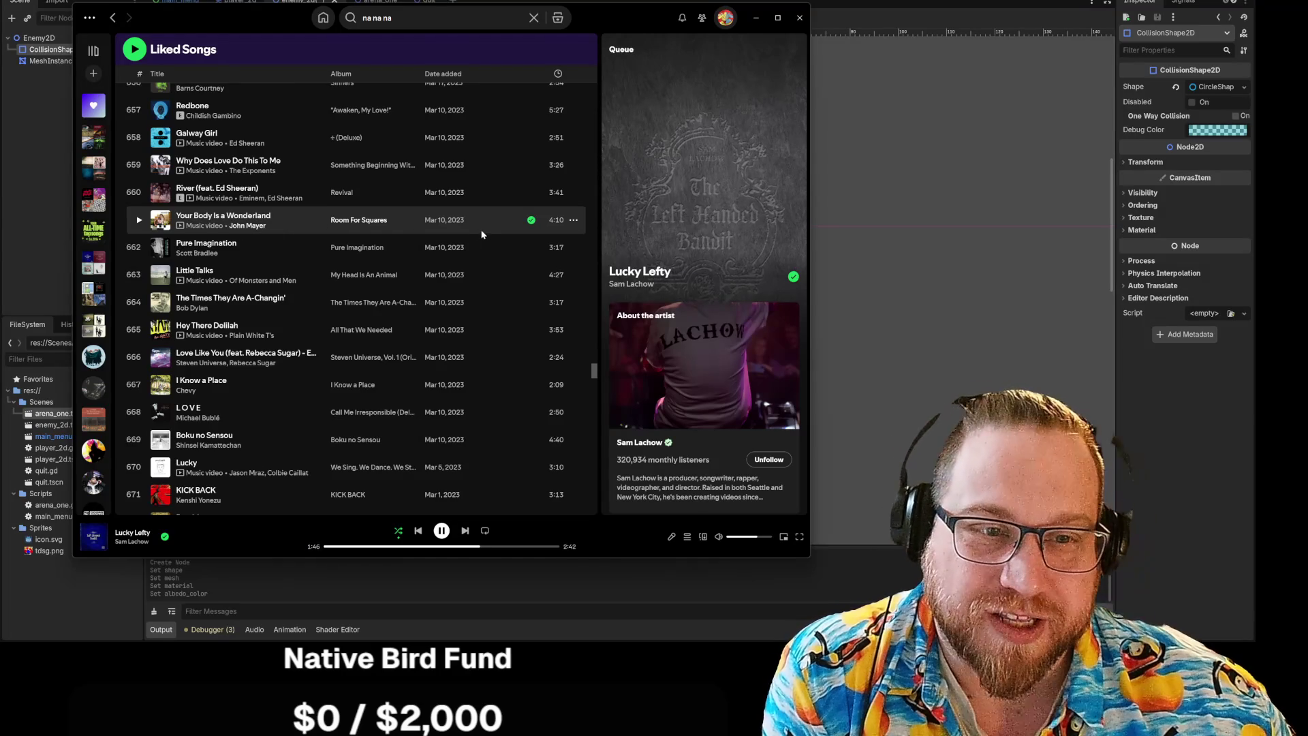
pyautogui.scroll(-5, 488, 227)
pyautogui.scroll(-6, 488, 230)
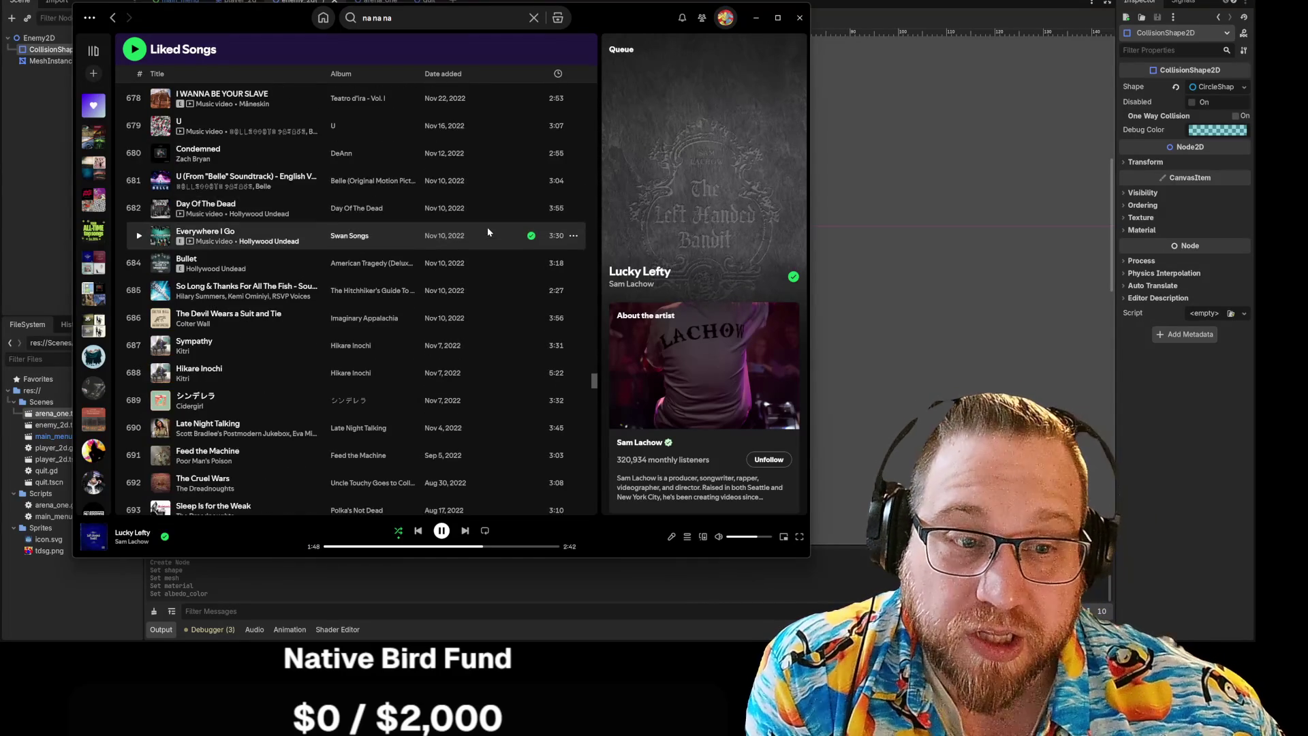
pyautogui.scroll(-5, 488, 230)
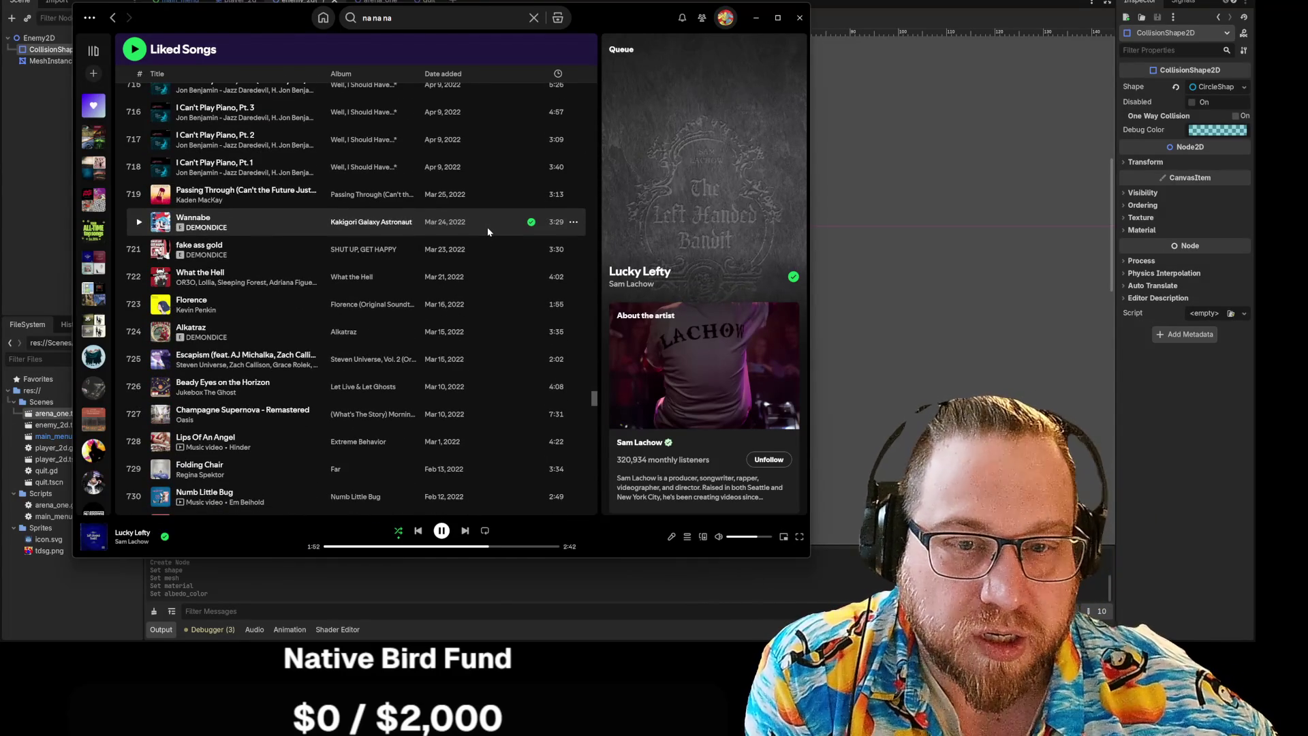
pyautogui.scroll(4, 499, 228)
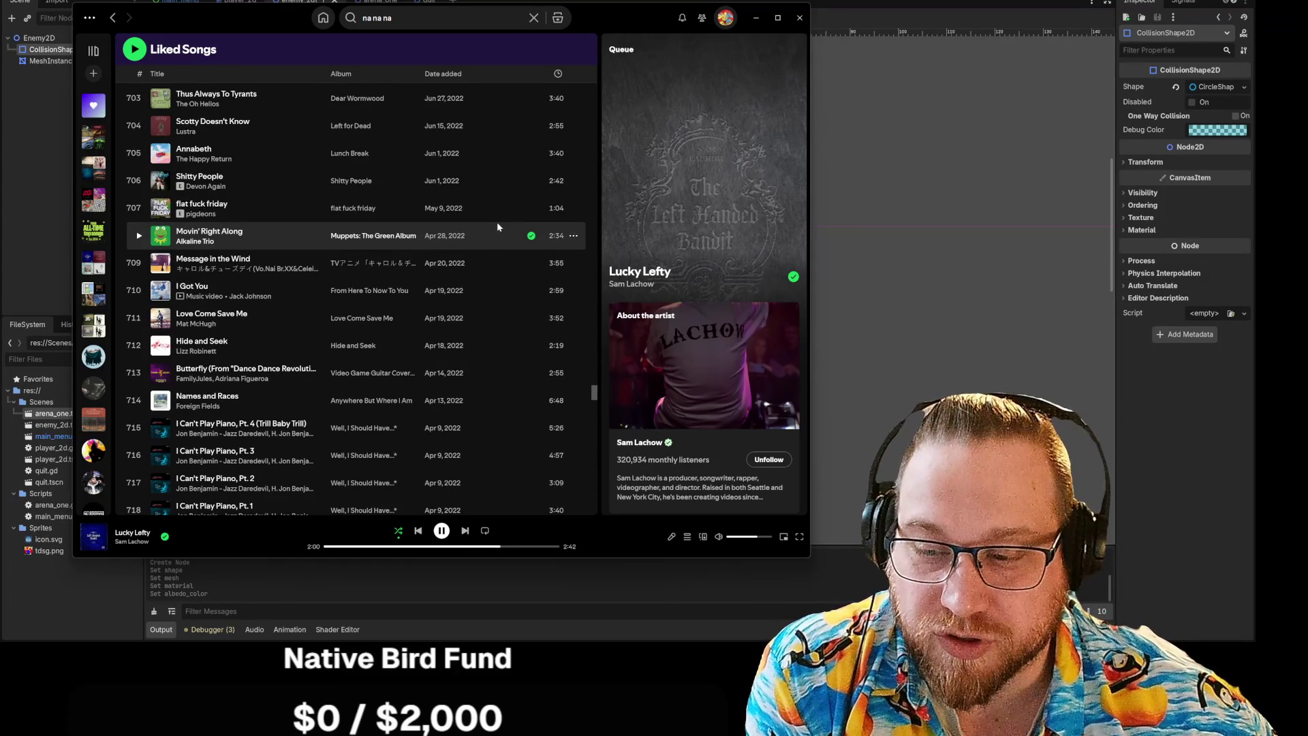
pyautogui.scroll(-5, 501, 224)
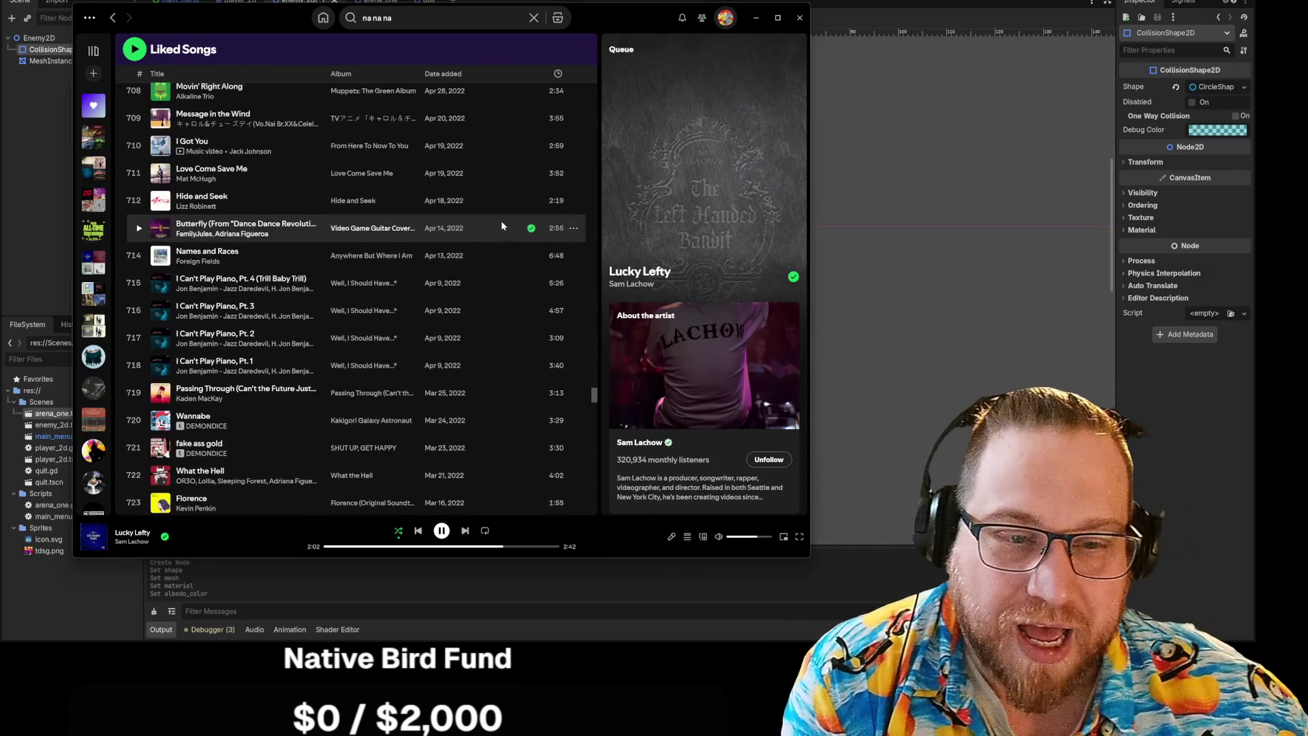
pyautogui.scroll(-4, 502, 225)
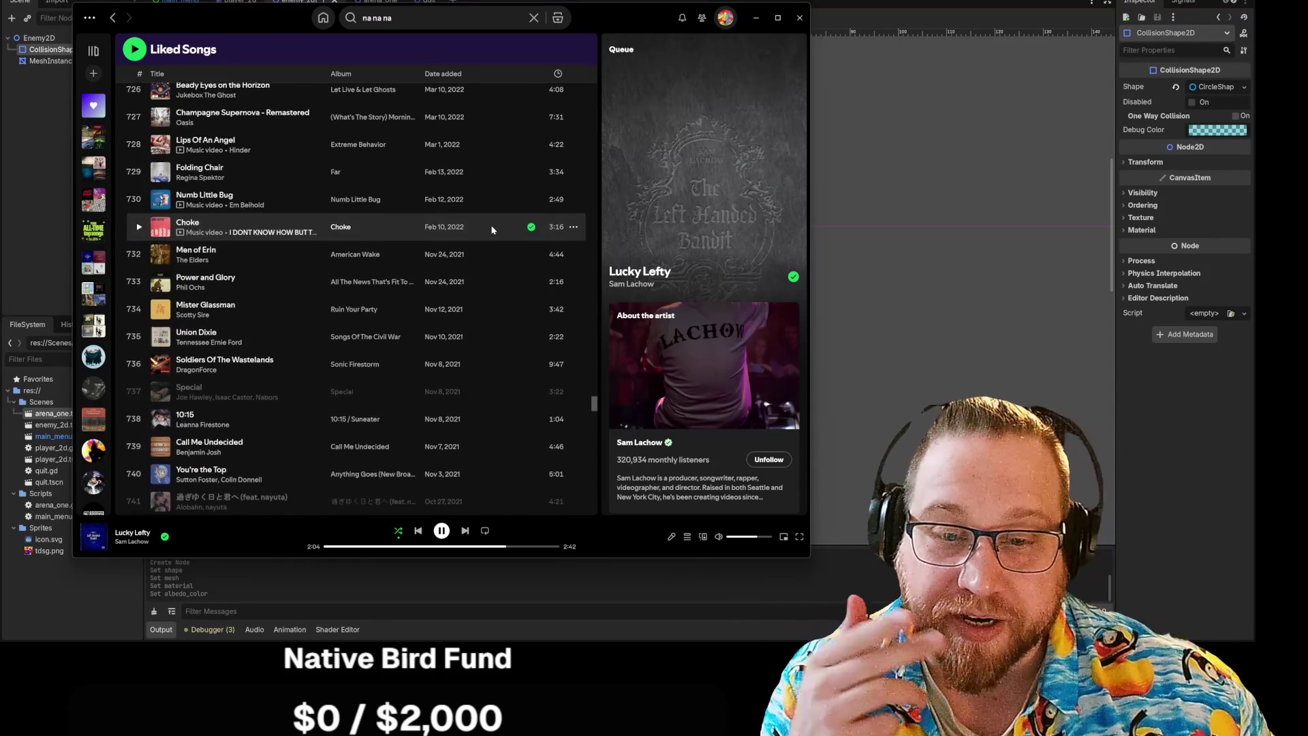
pyautogui.scroll(-1, 490, 227)
pyautogui.scroll(3, 492, 227)
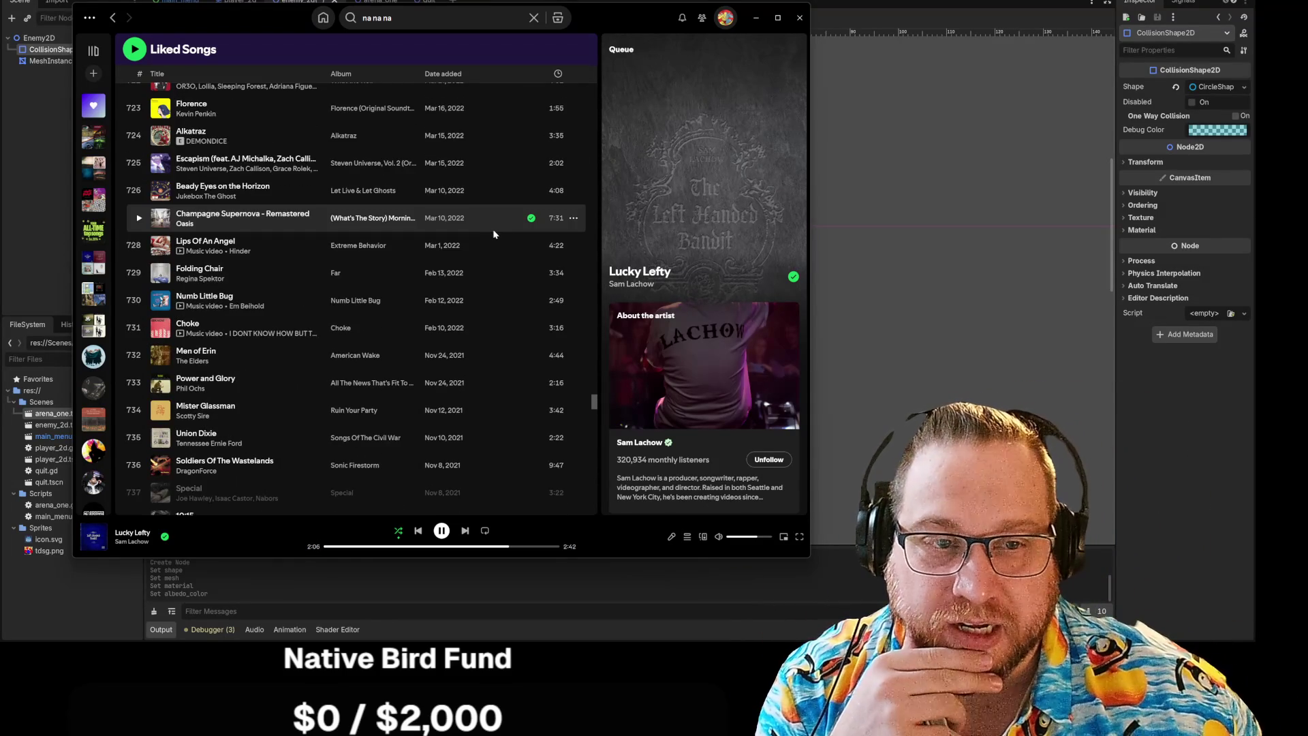
pyautogui.scroll(7, 492, 229)
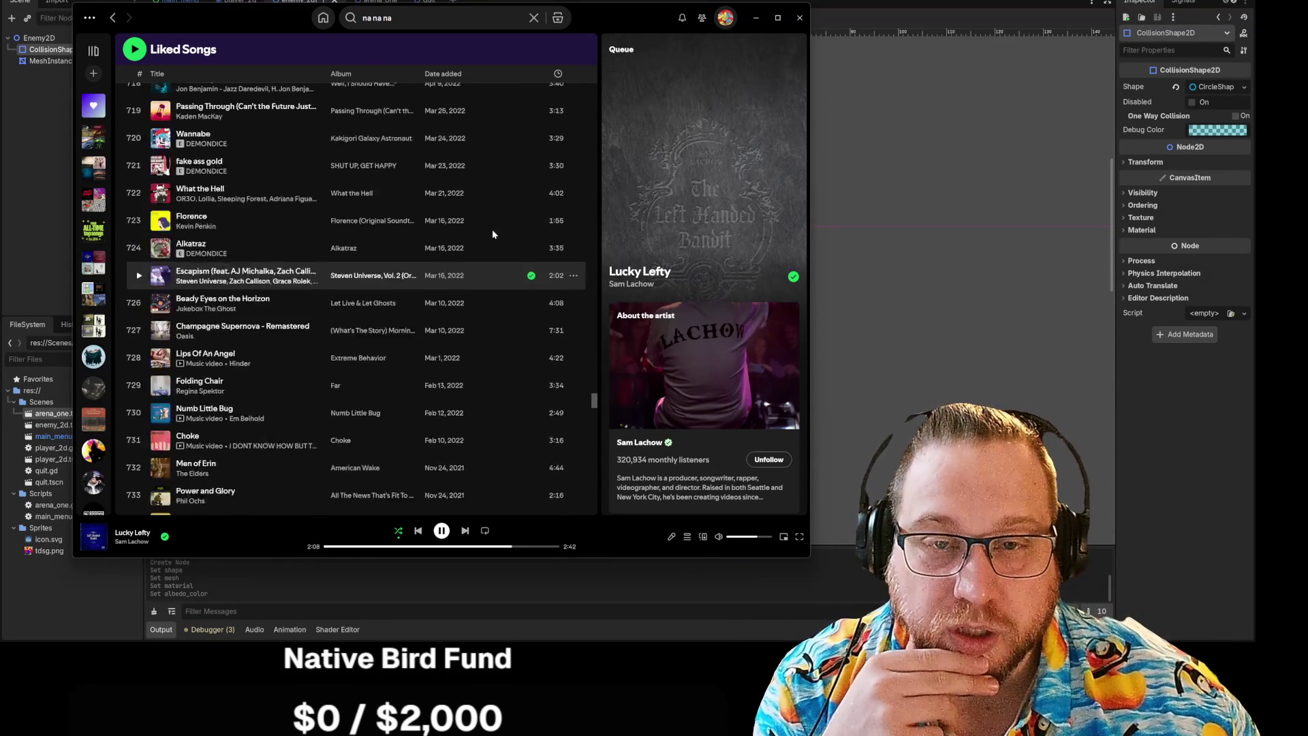
pyautogui.scroll(6, 492, 233)
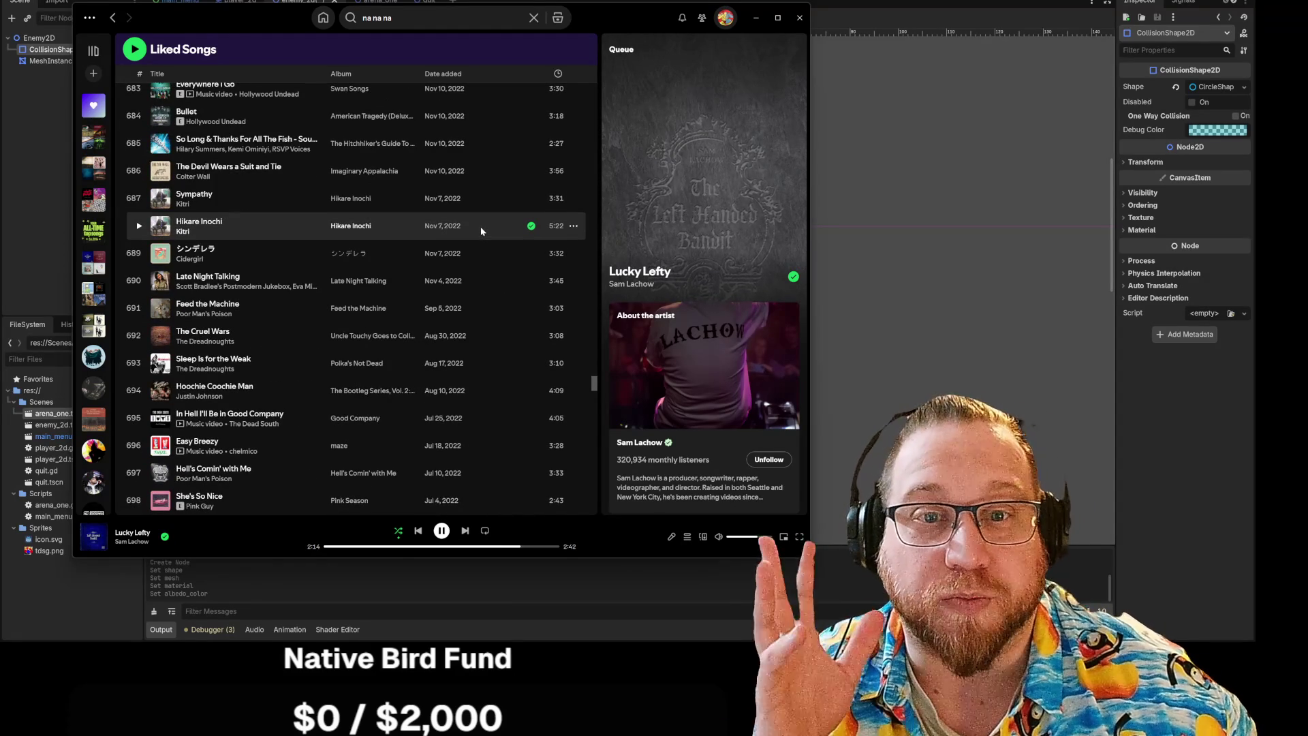
pyautogui.scroll(9, 480, 226)
pyautogui.scroll(-2, 477, 226)
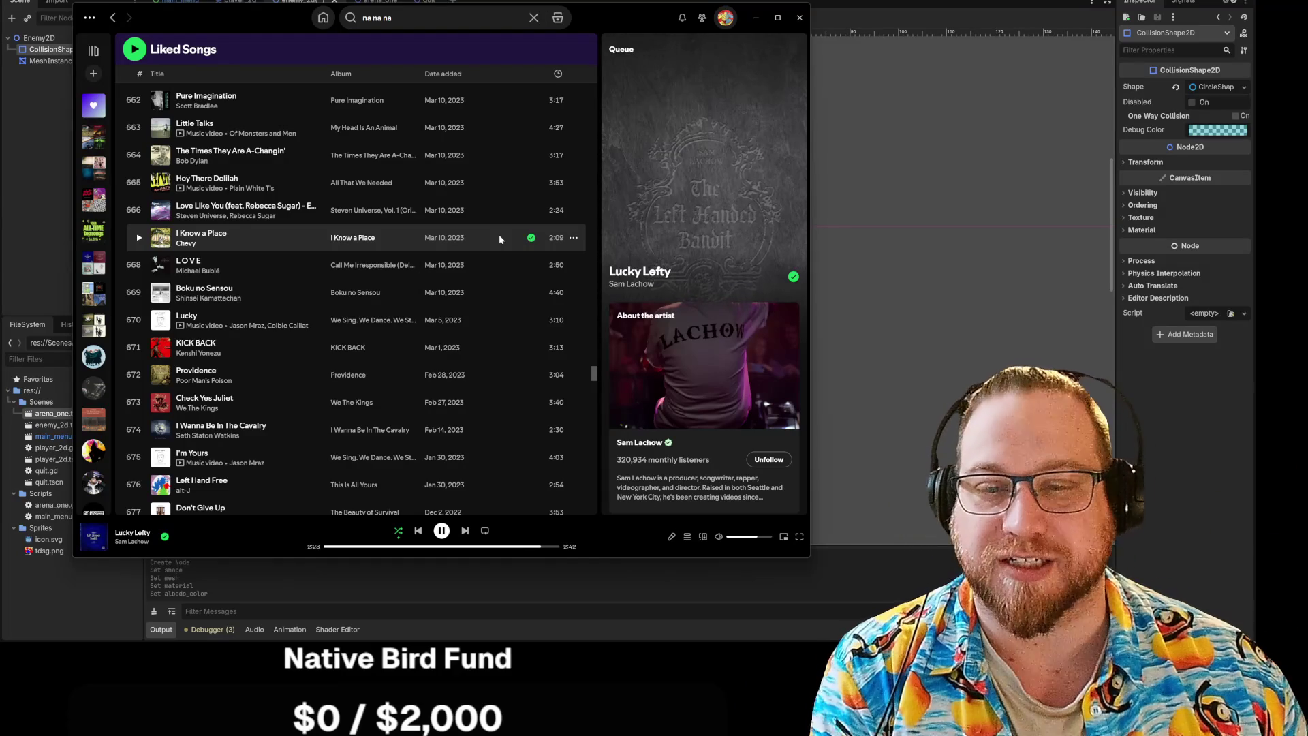
pyautogui.scroll(-9, 515, 235)
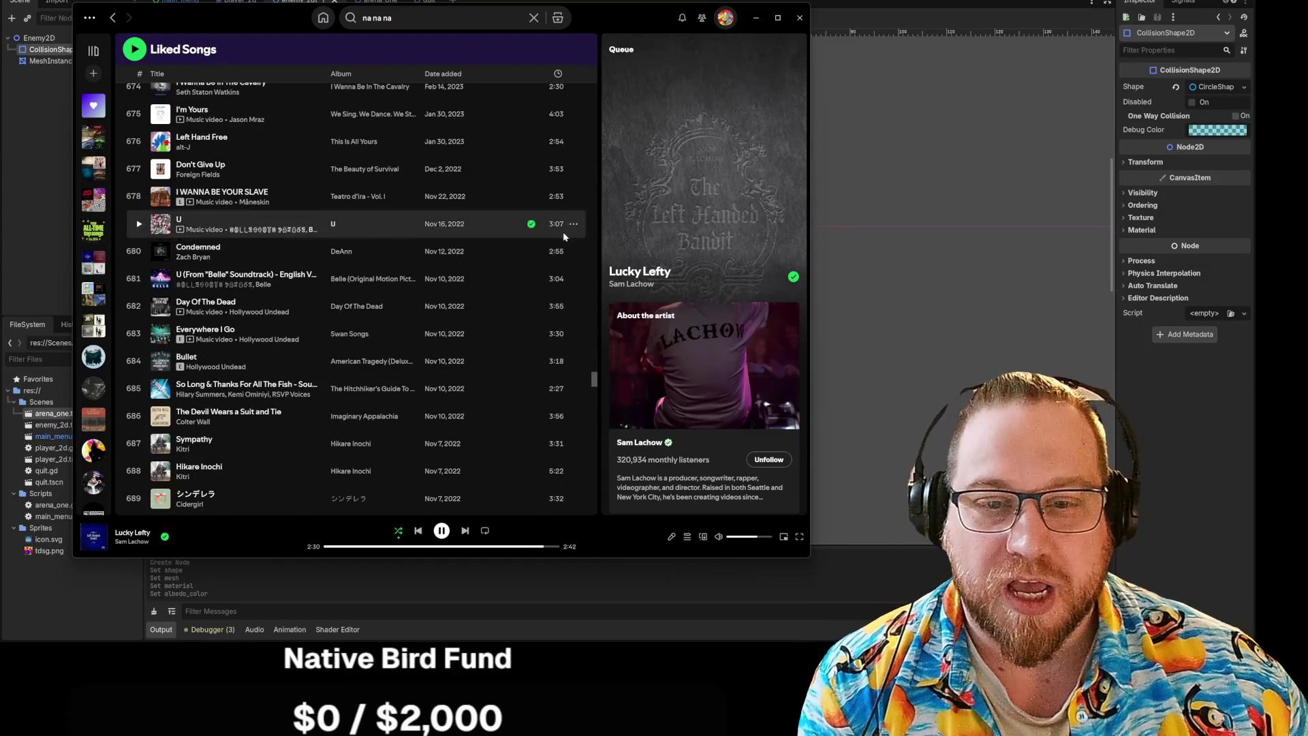
pyautogui.scroll(-18, 542, 235)
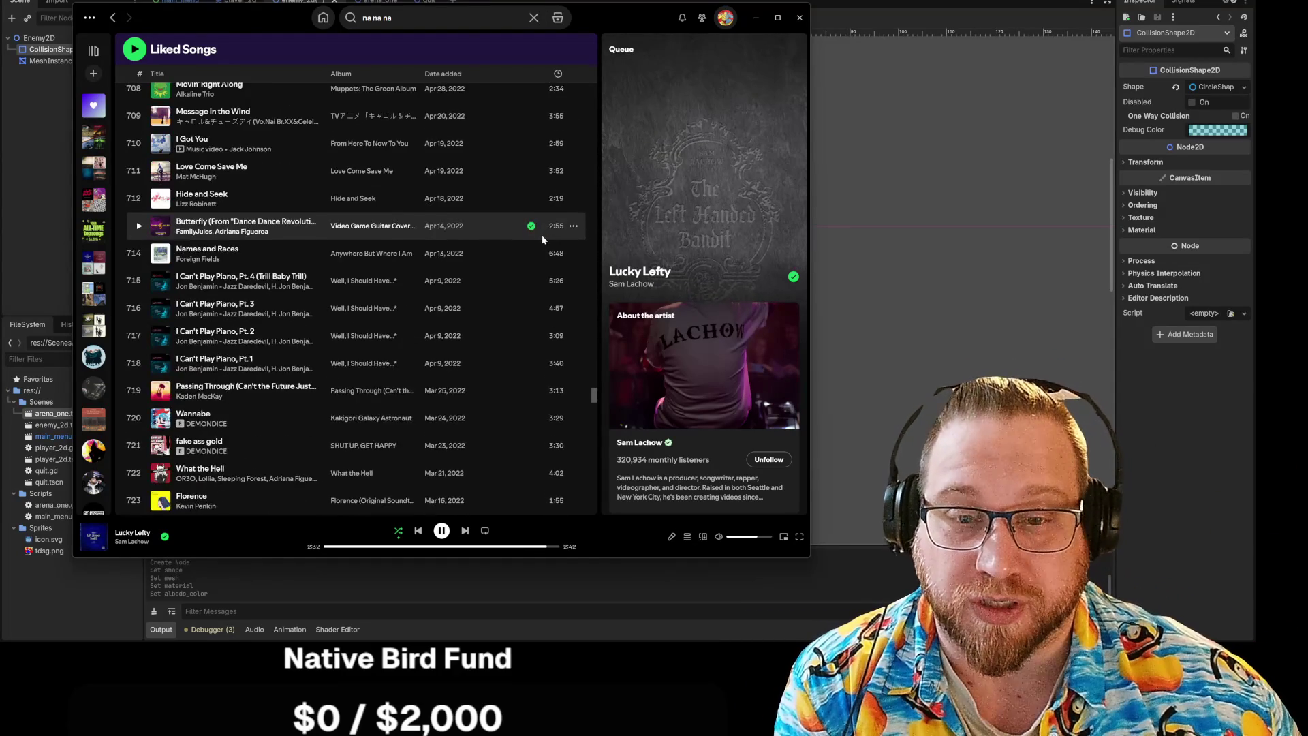
pyautogui.scroll(-5, 538, 240)
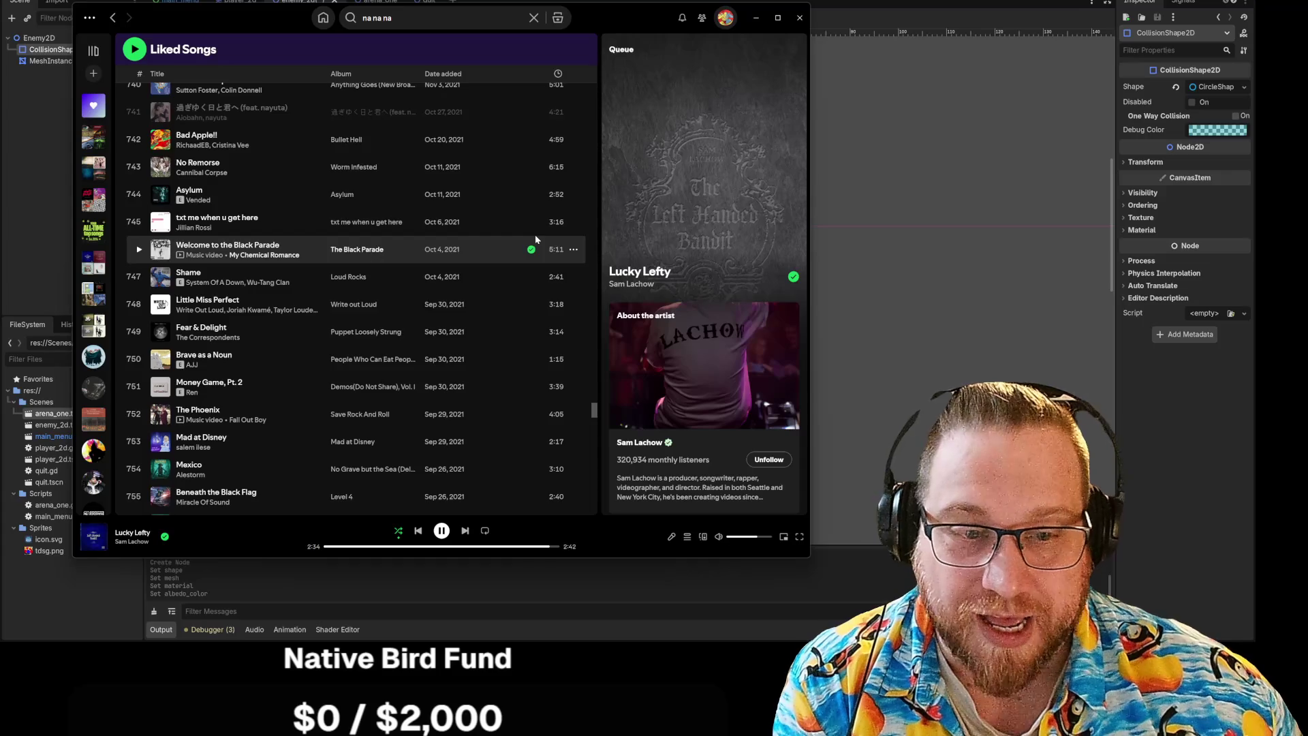
pyautogui.scroll(-6, 534, 234)
pyautogui.scroll(-1, 534, 237)
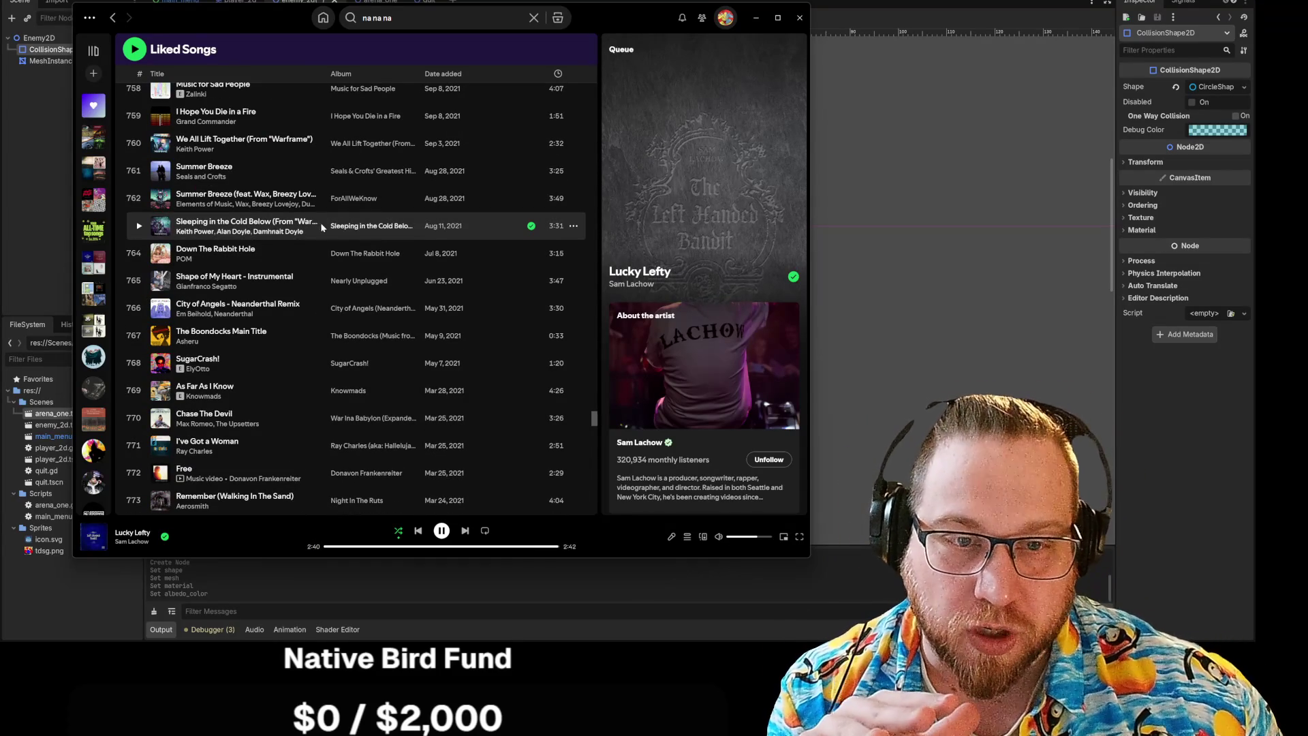
# Add 'Sleeping in the Cold Below' and 'We All Lift Together' to the queue.
pyautogui.click(573, 225)
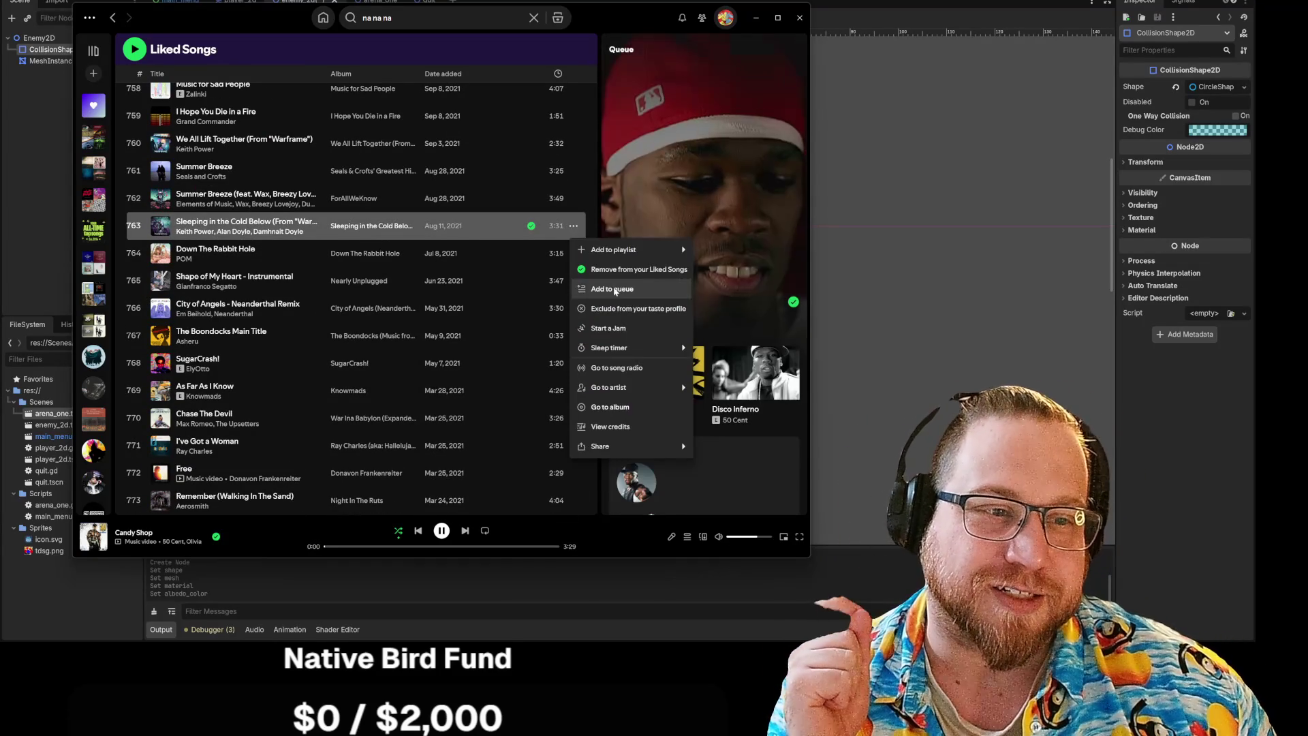
pyautogui.click(614, 289)
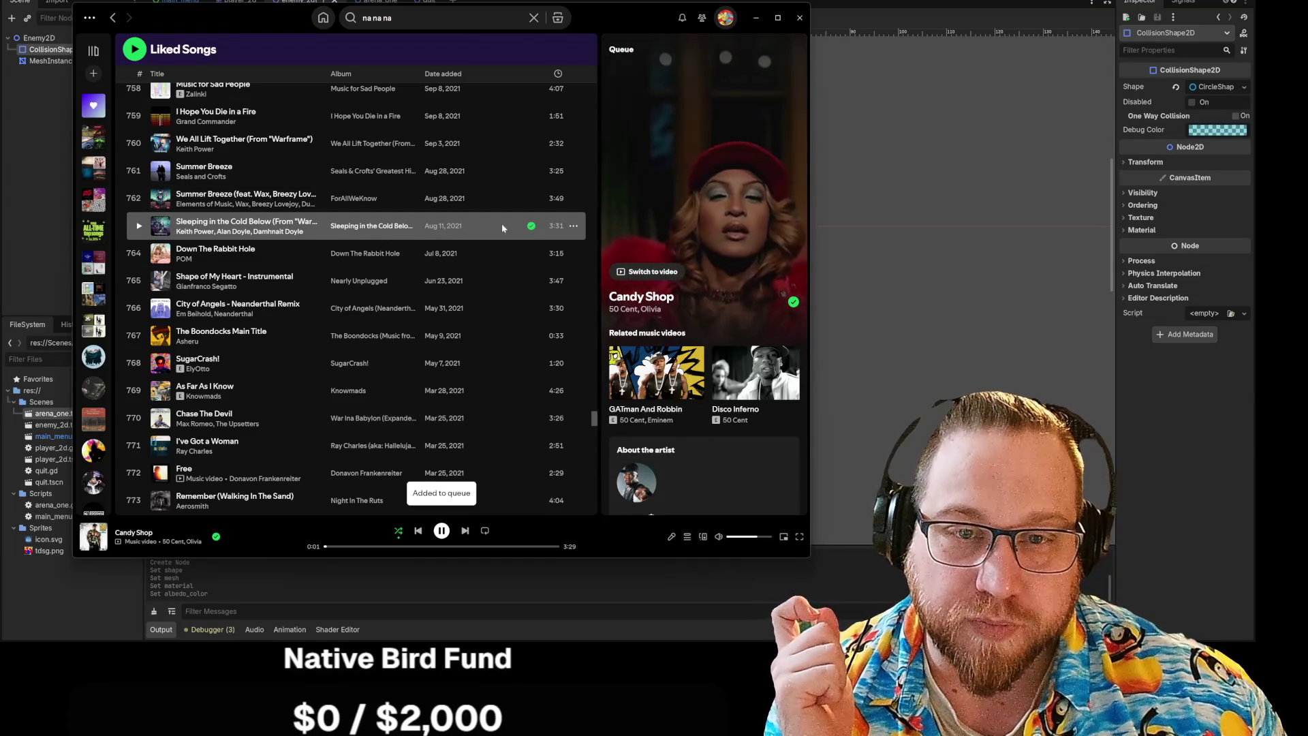
pyautogui.click(572, 143)
pyautogui.click(633, 207)
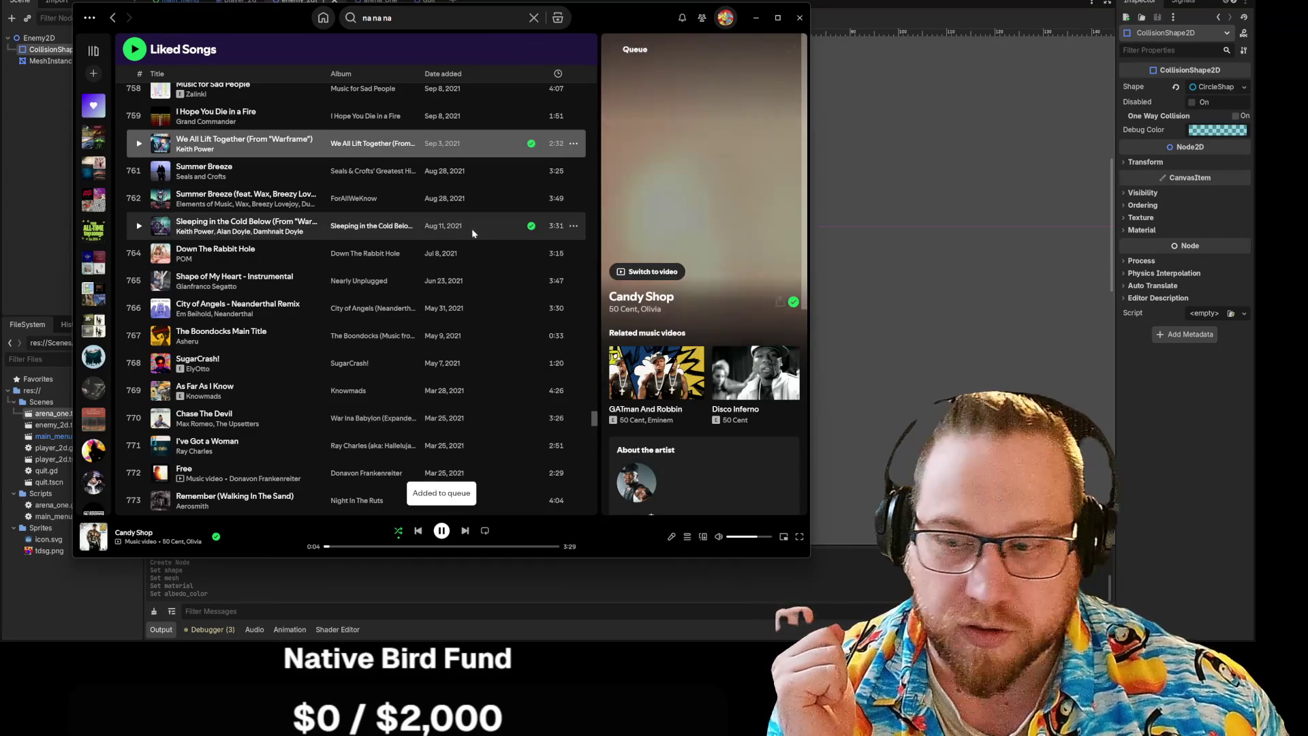
# Scroll further down Liked Songs, then minimize the Spotify window.
pyautogui.scroll(-5, 471, 232)
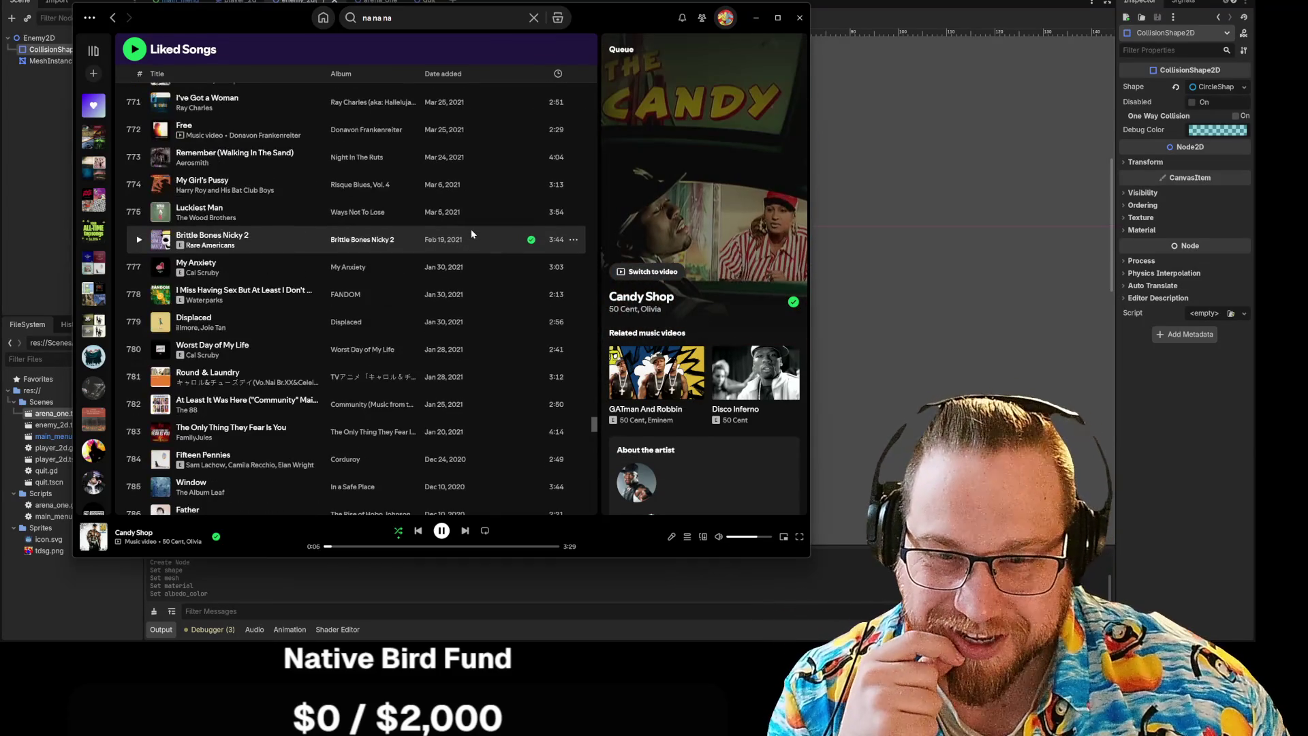
pyautogui.scroll(-3, 471, 232)
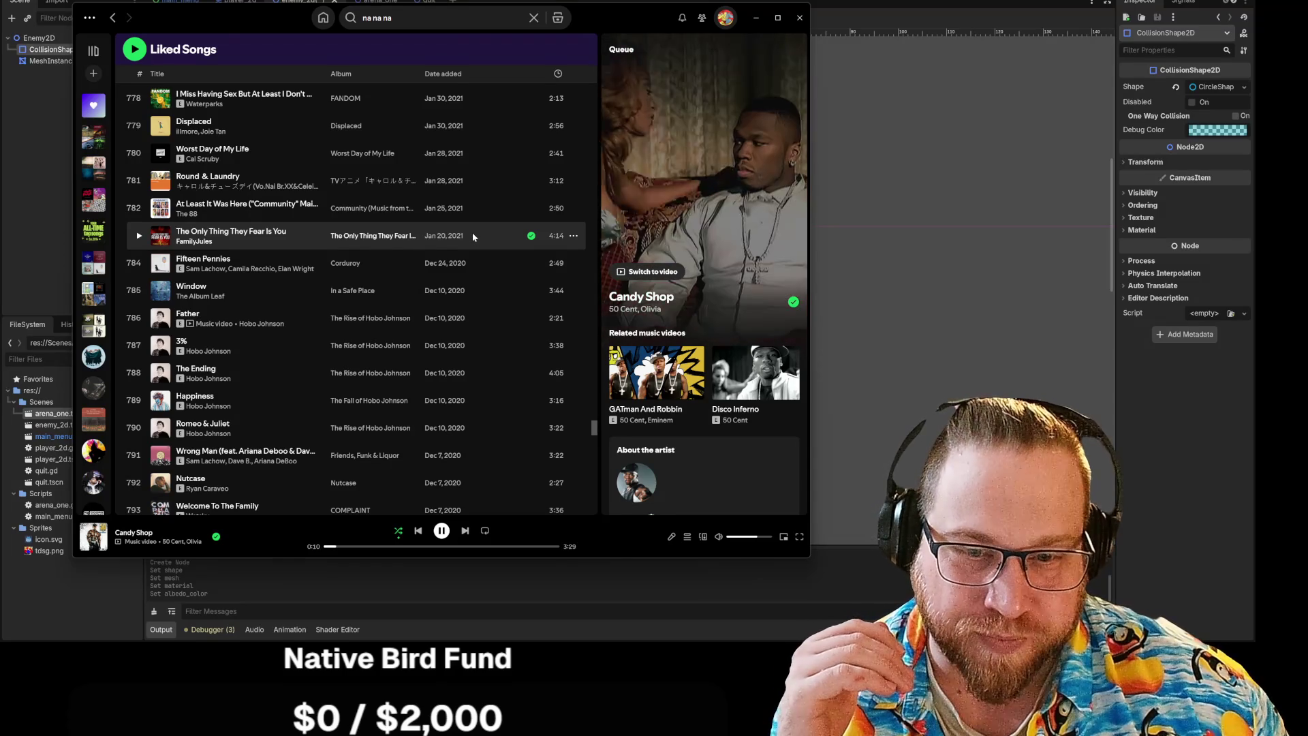
pyautogui.scroll(-3, 474, 236)
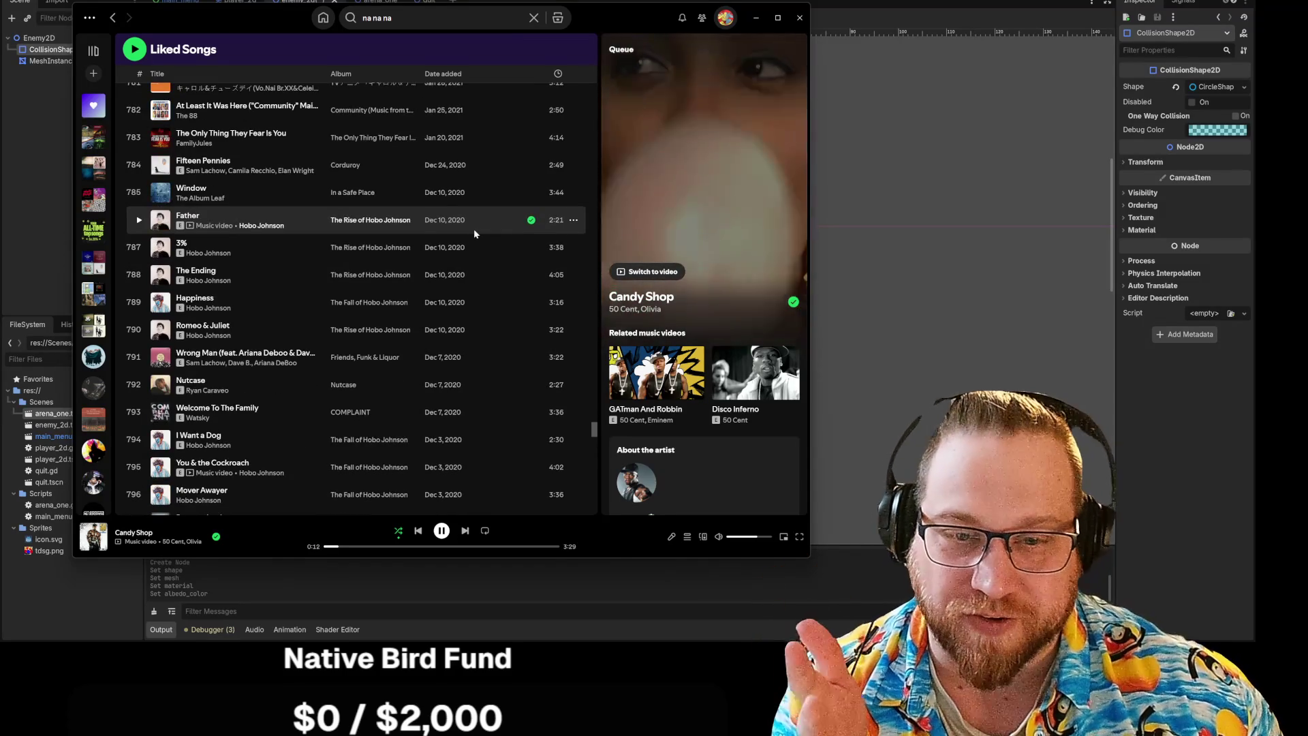
pyautogui.scroll(-6, 473, 237)
pyautogui.scroll(-1, 475, 234)
pyautogui.scroll(-3, 513, 253)
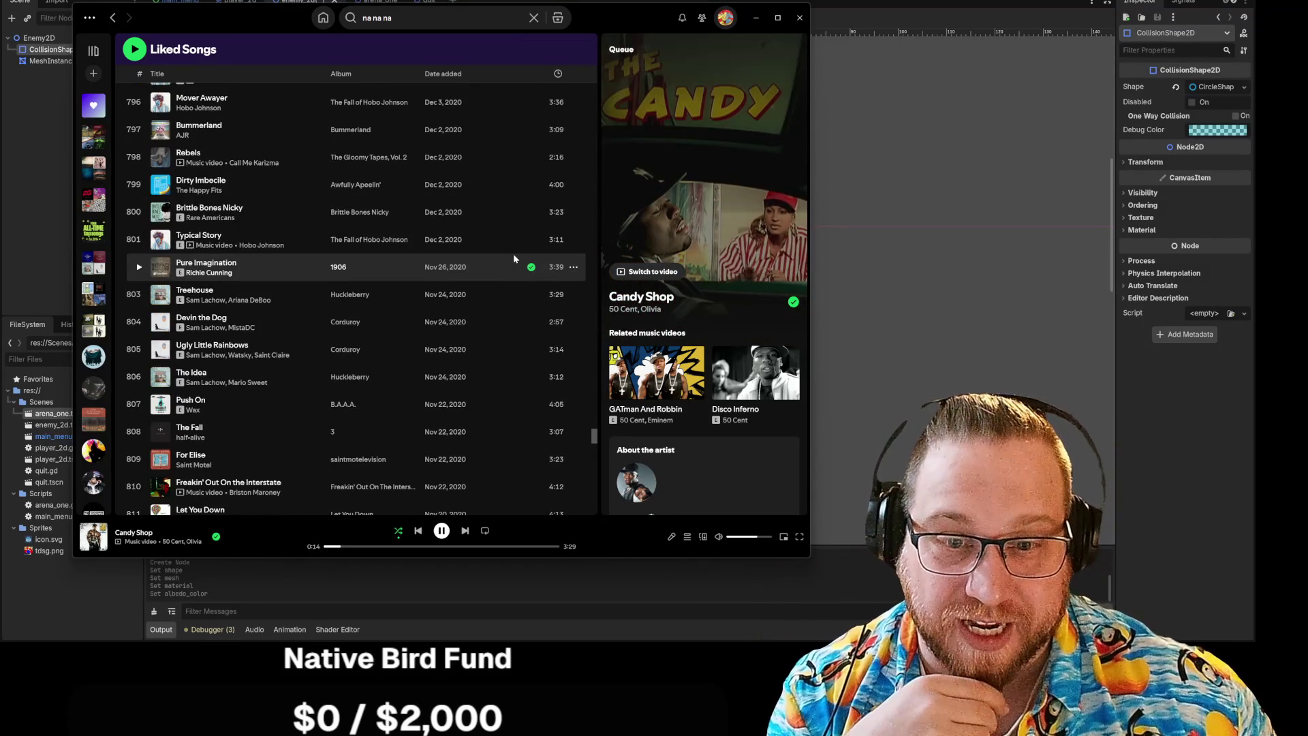
pyautogui.scroll(-4, 512, 253)
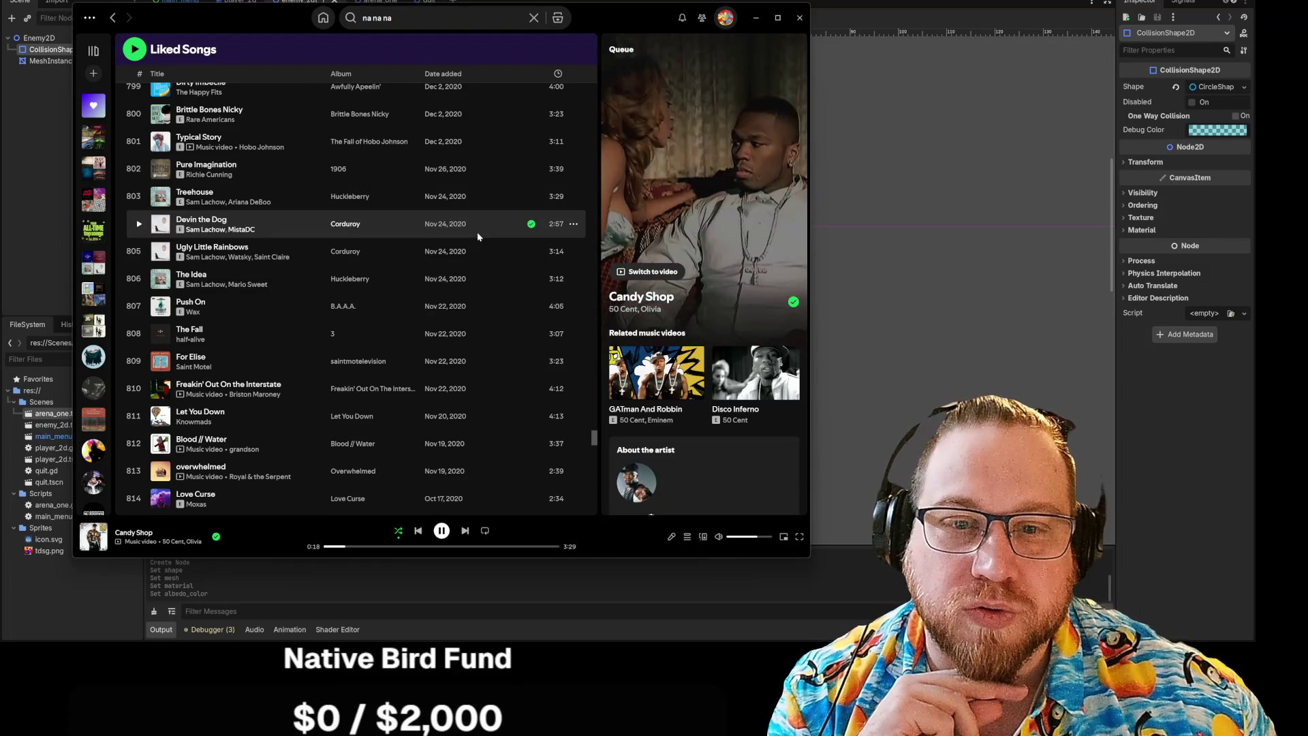
pyautogui.scroll(-6, 477, 236)
pyautogui.scroll(-15, 478, 236)
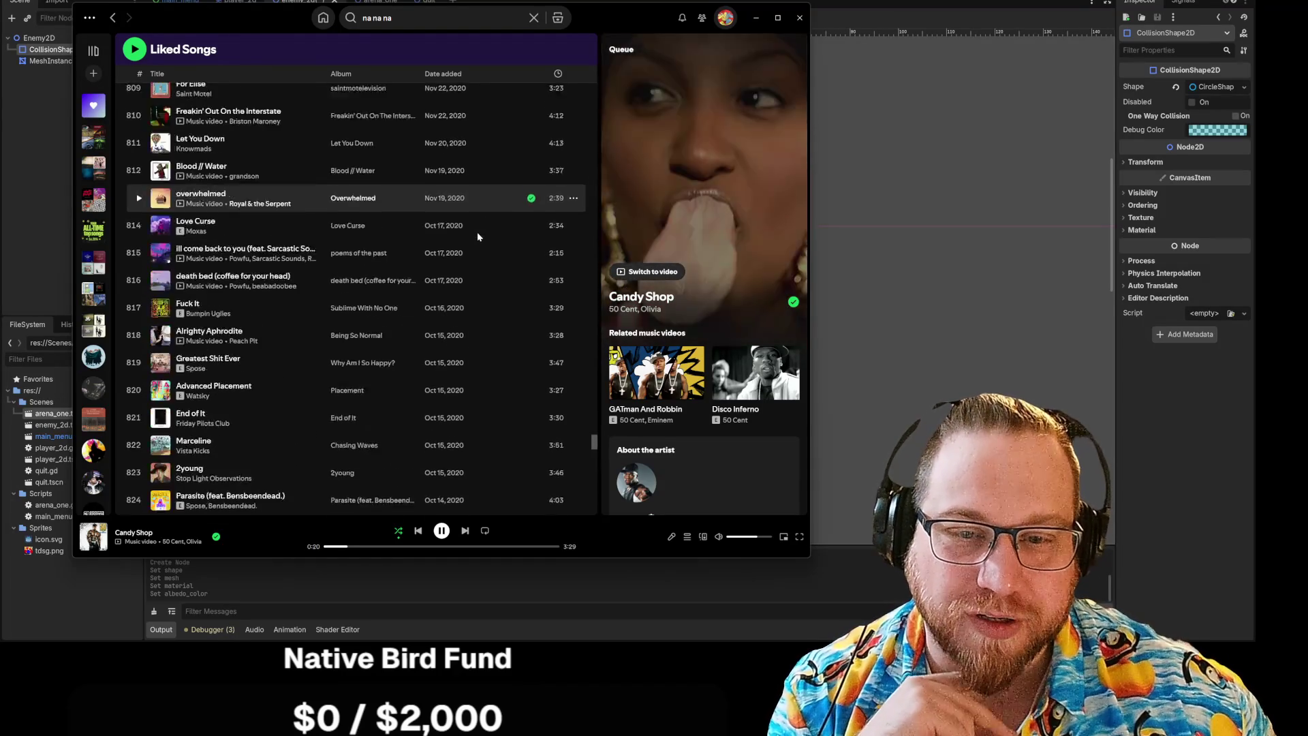
pyautogui.scroll(-20, 477, 235)
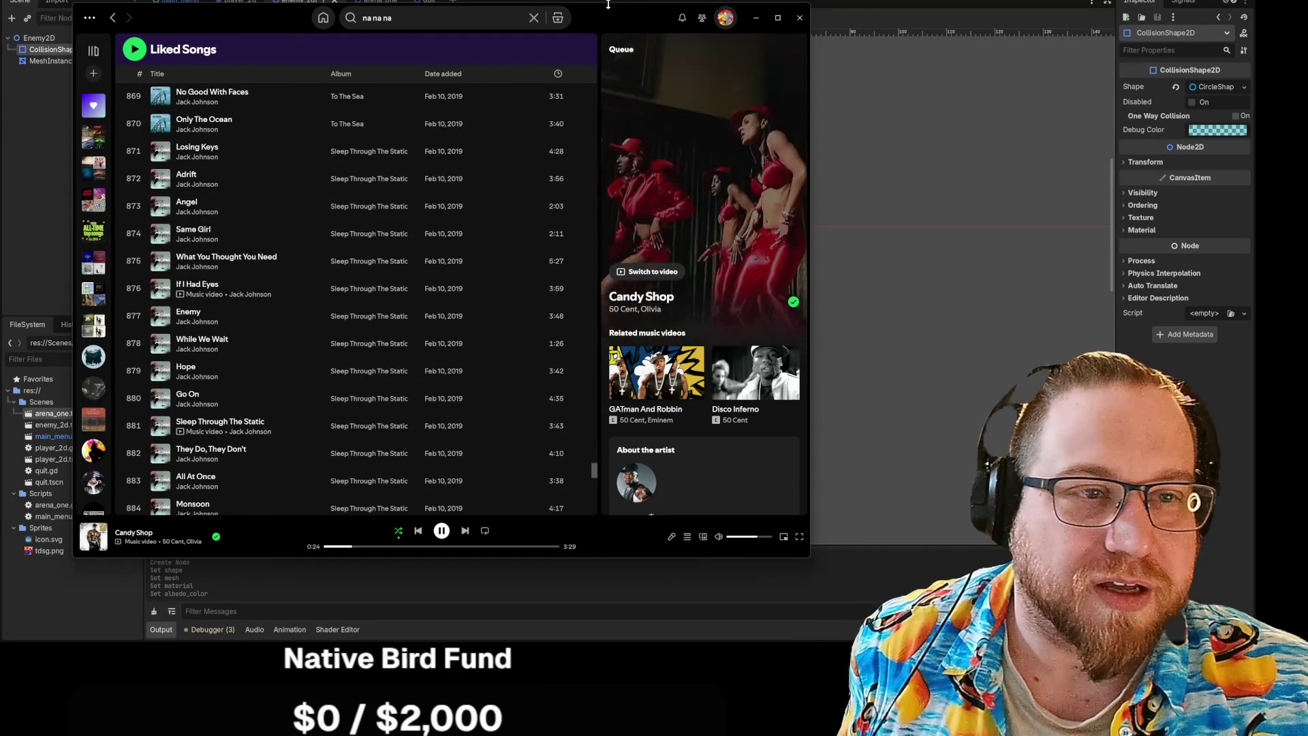
pyautogui.click(756, 17)
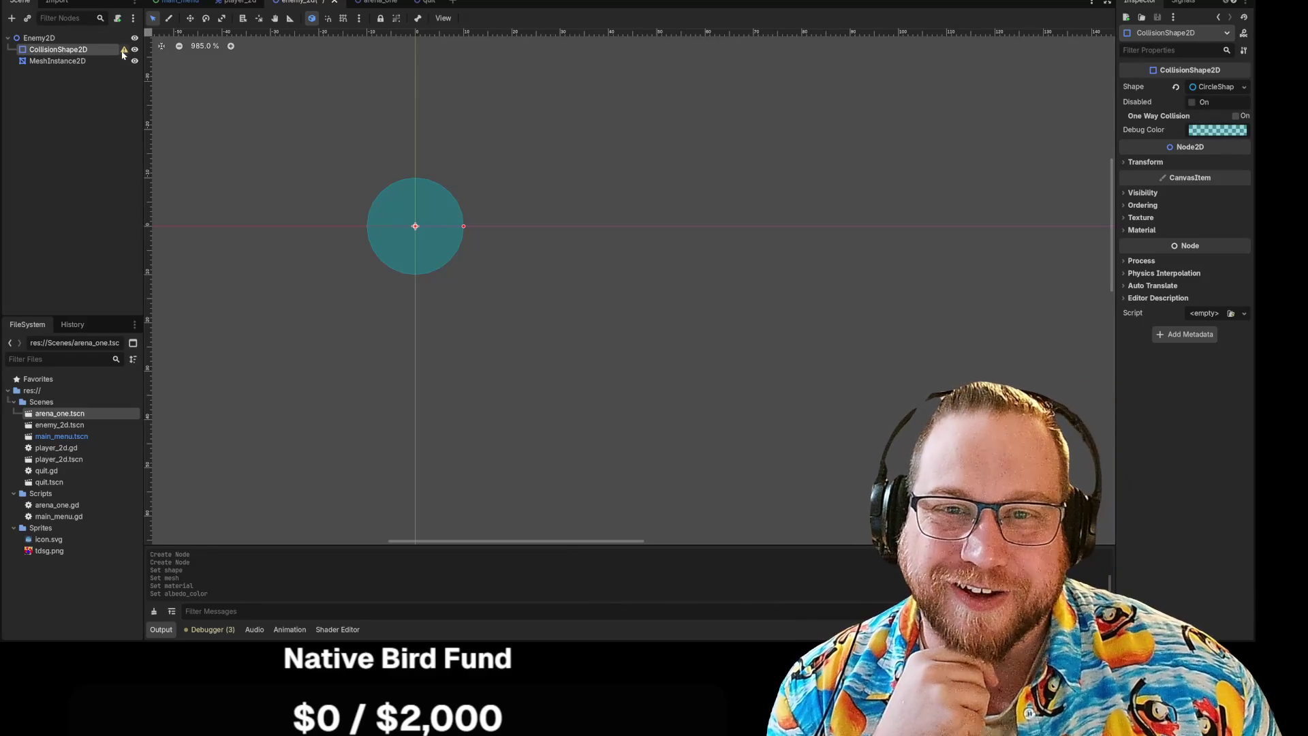
# Show CollisionShape2D's warning about needing a CollisionObject2D parent, then open Enemy2D's context menu.
pyautogui.moveTo(123, 52)
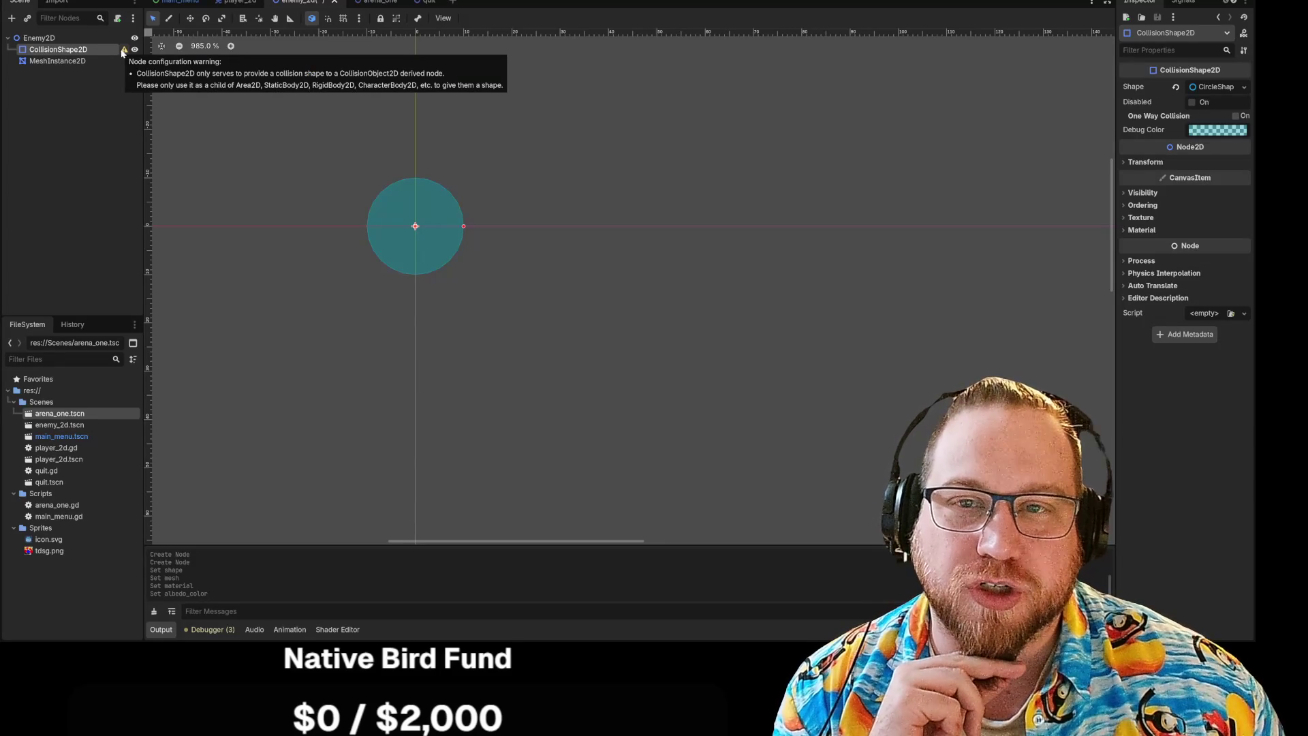
pyautogui.rightClick(35, 39)
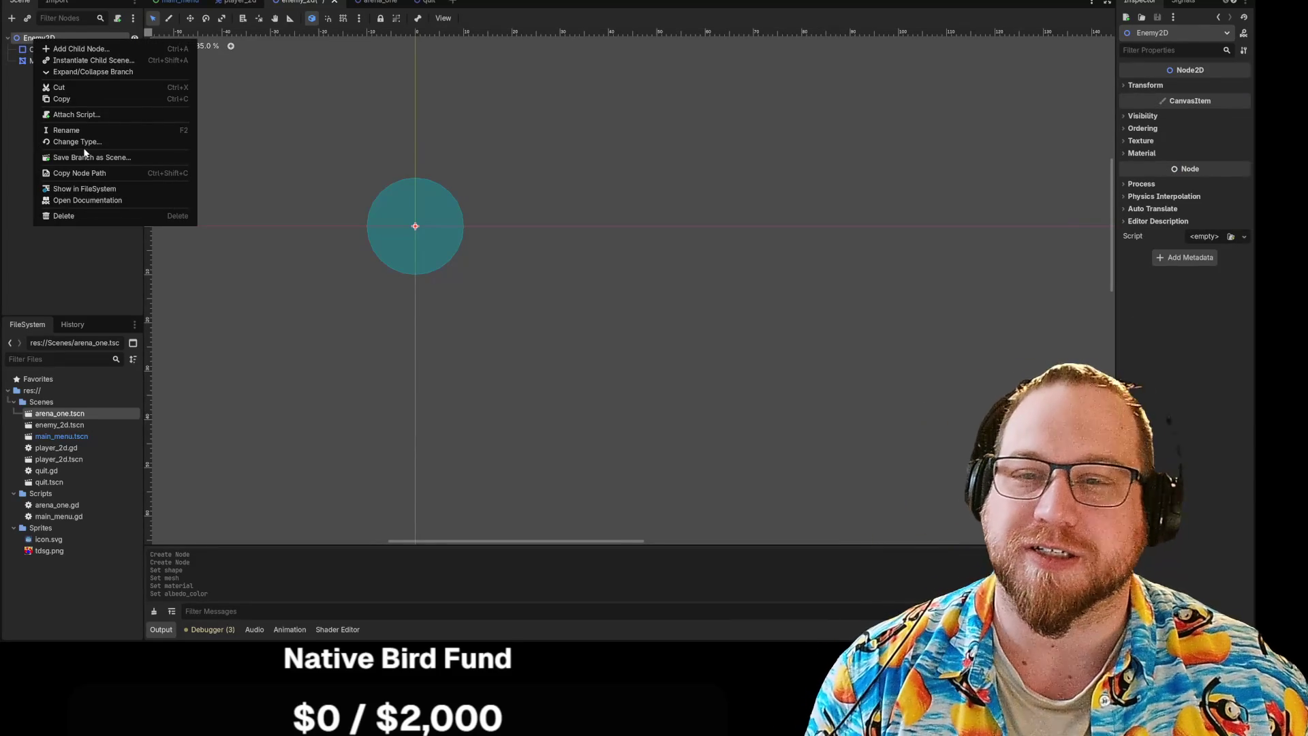
# Switch to the player_2d scene and open the CharacterBody2D documentation from Player2D's context menu.
pyautogui.click(338, 132)
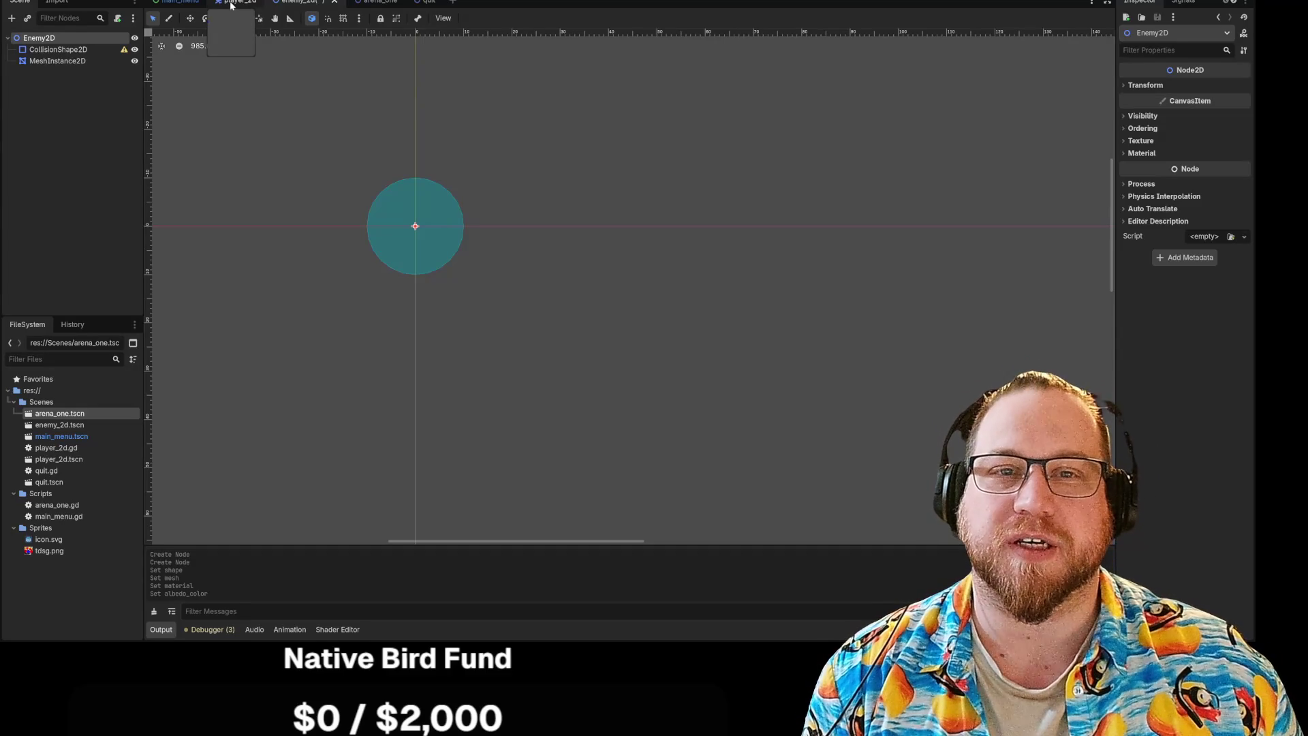
pyautogui.click(231, 5)
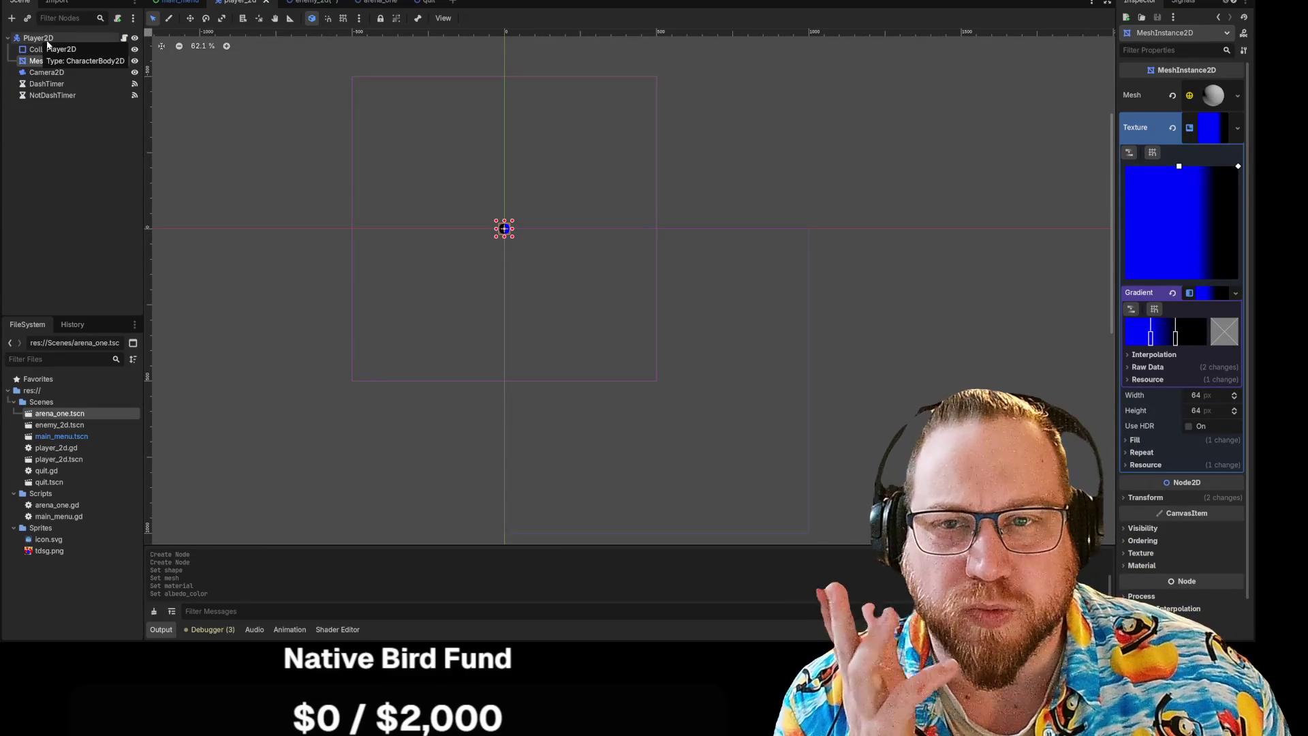
pyautogui.click(35, 39)
pyautogui.rightClick(35, 38)
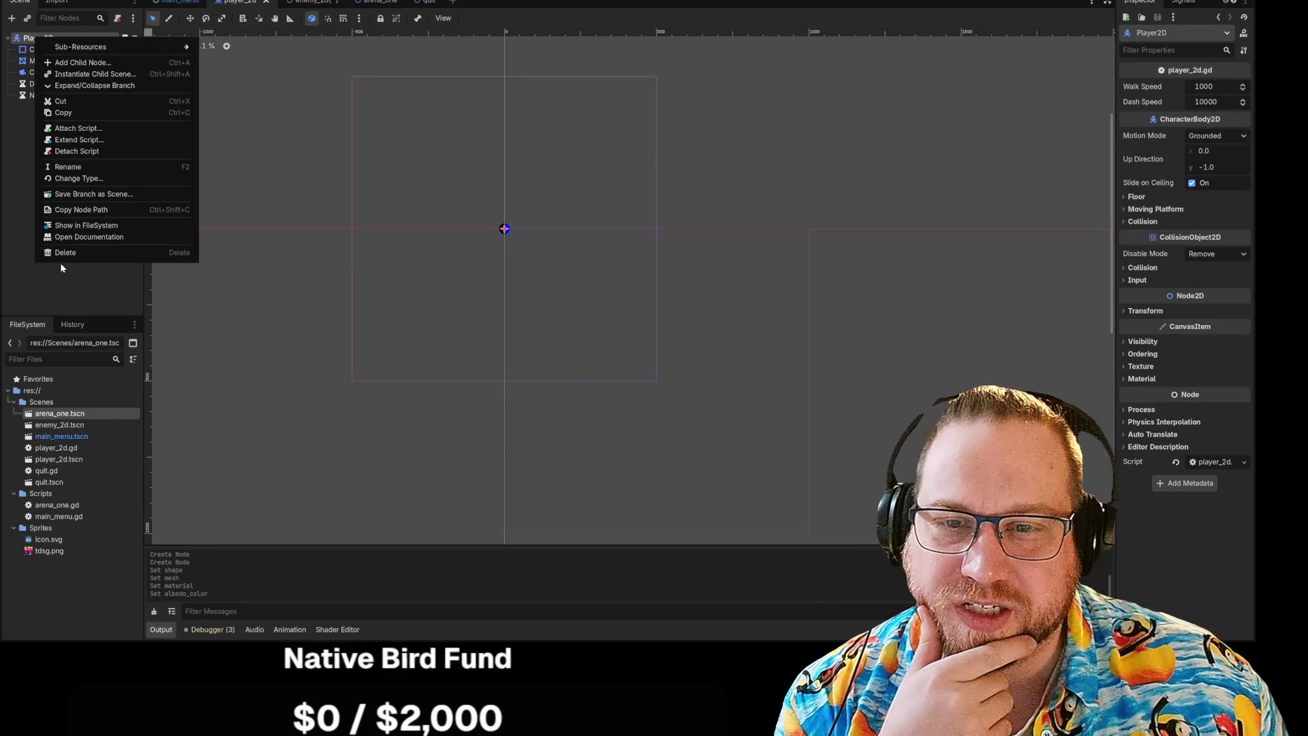
pyautogui.click(85, 243)
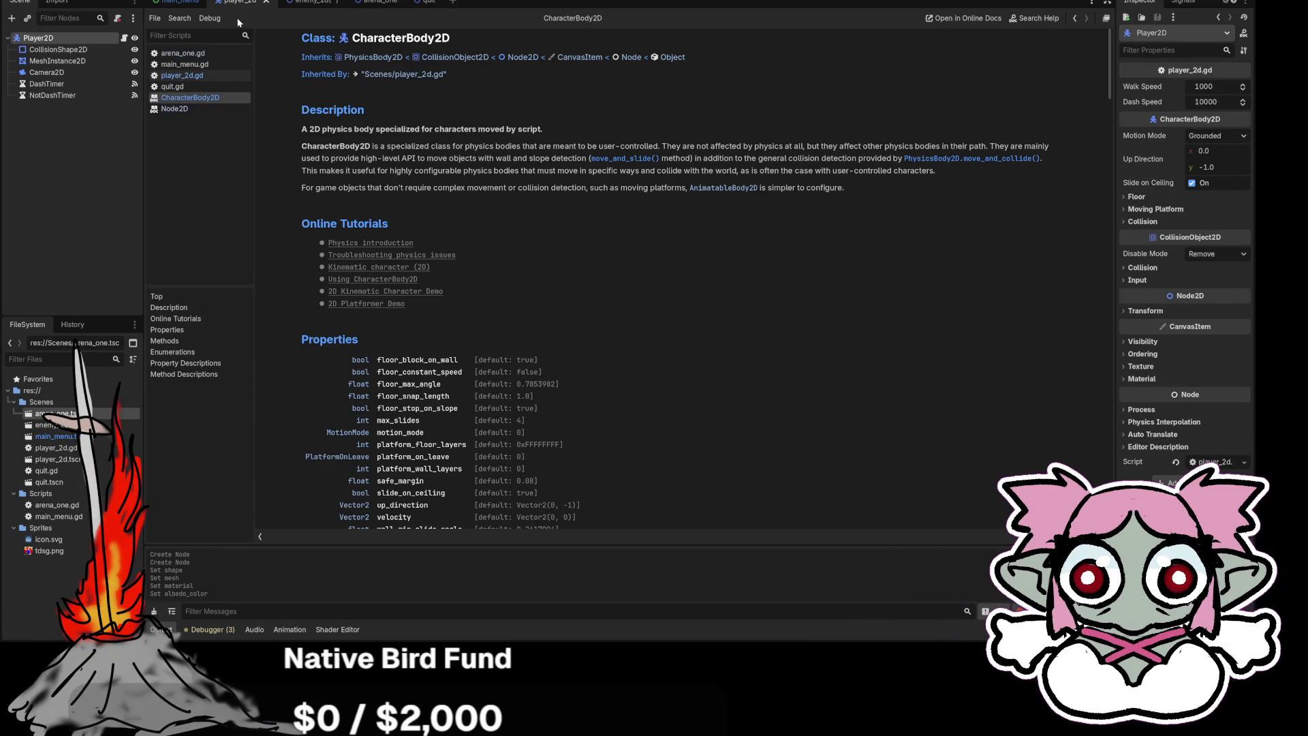
# Go back to the enemy_2d scene after reading the CharacterBody2D class reference.
pyautogui.moveTo(312, 3)
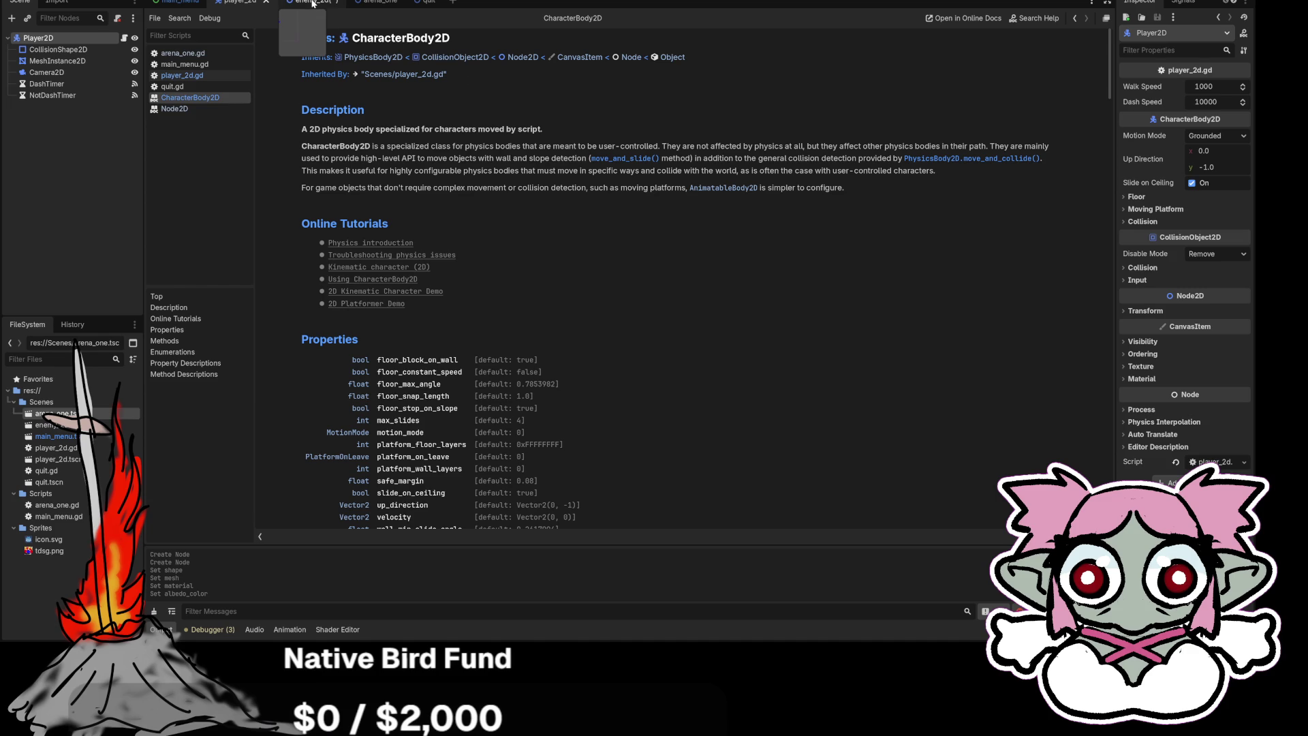
pyautogui.click(312, 3)
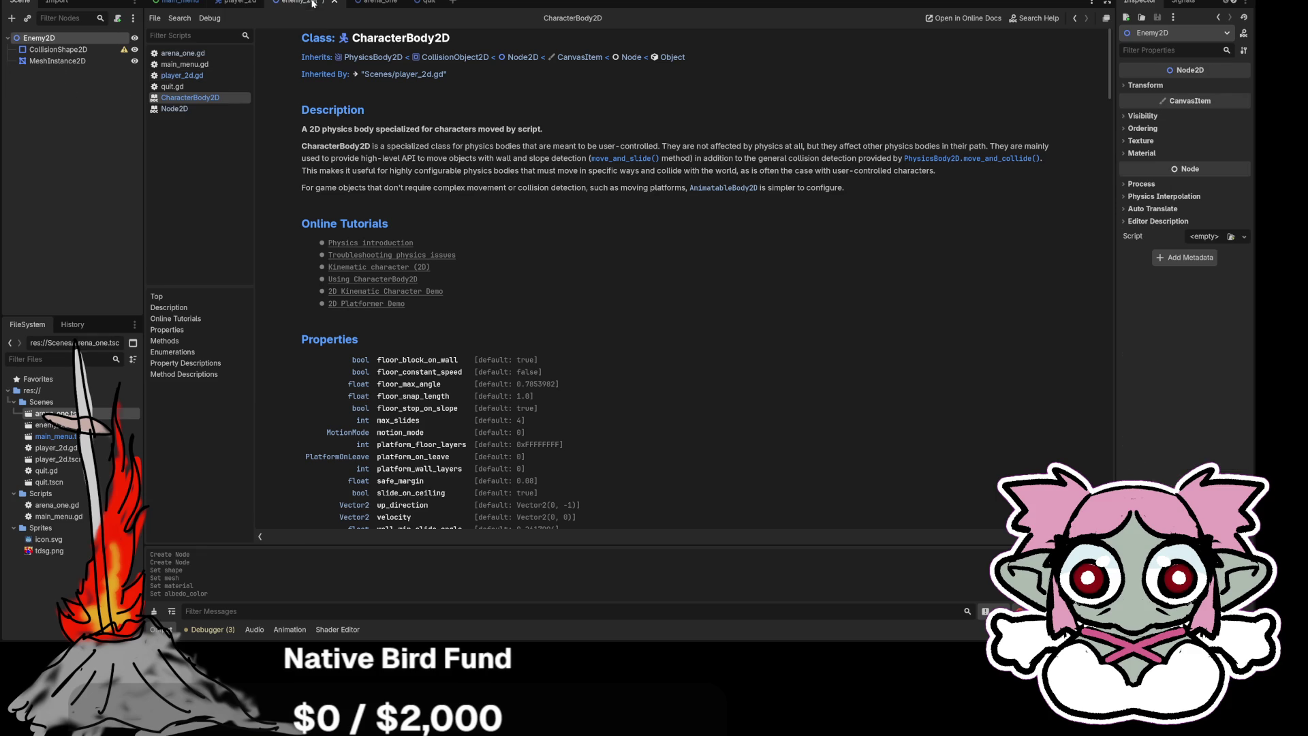
# Change Enemy2D's node type to CharacterBody2D from the Recent list, then deselect it.
pyautogui.rightClick(38, 41)
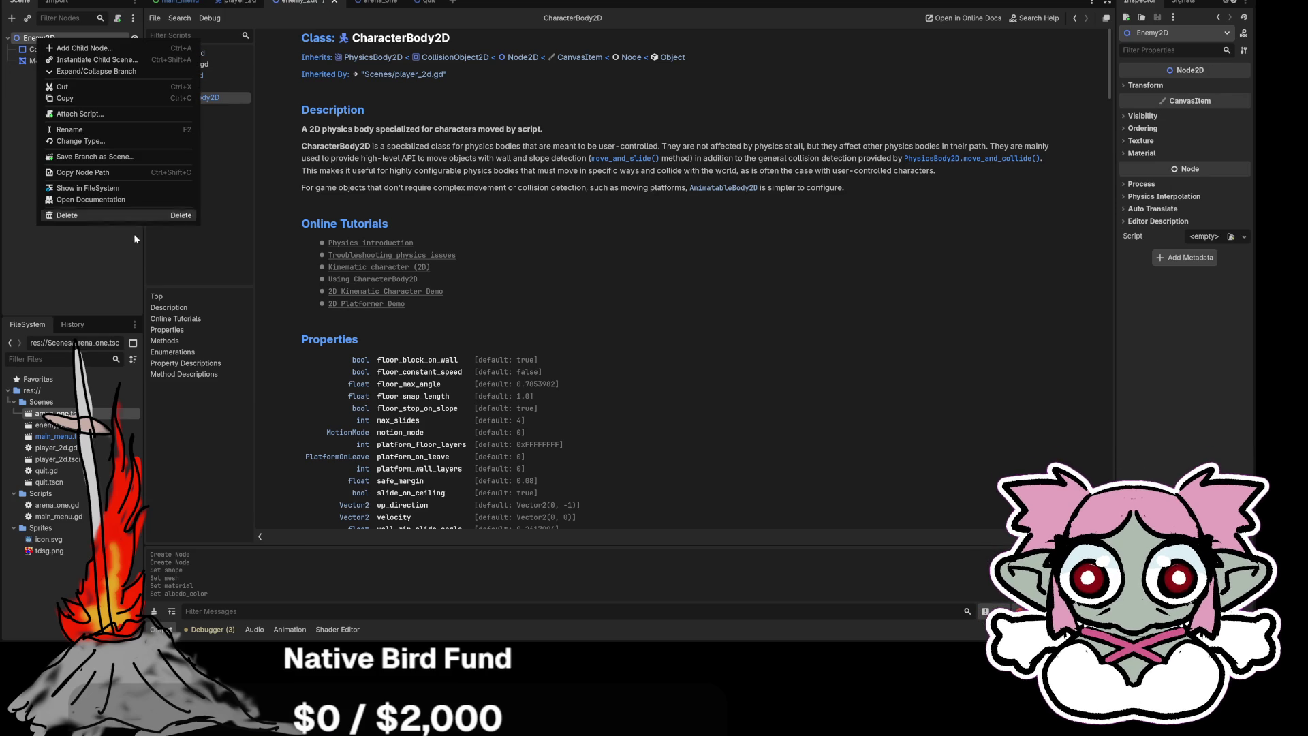
pyautogui.click(78, 141)
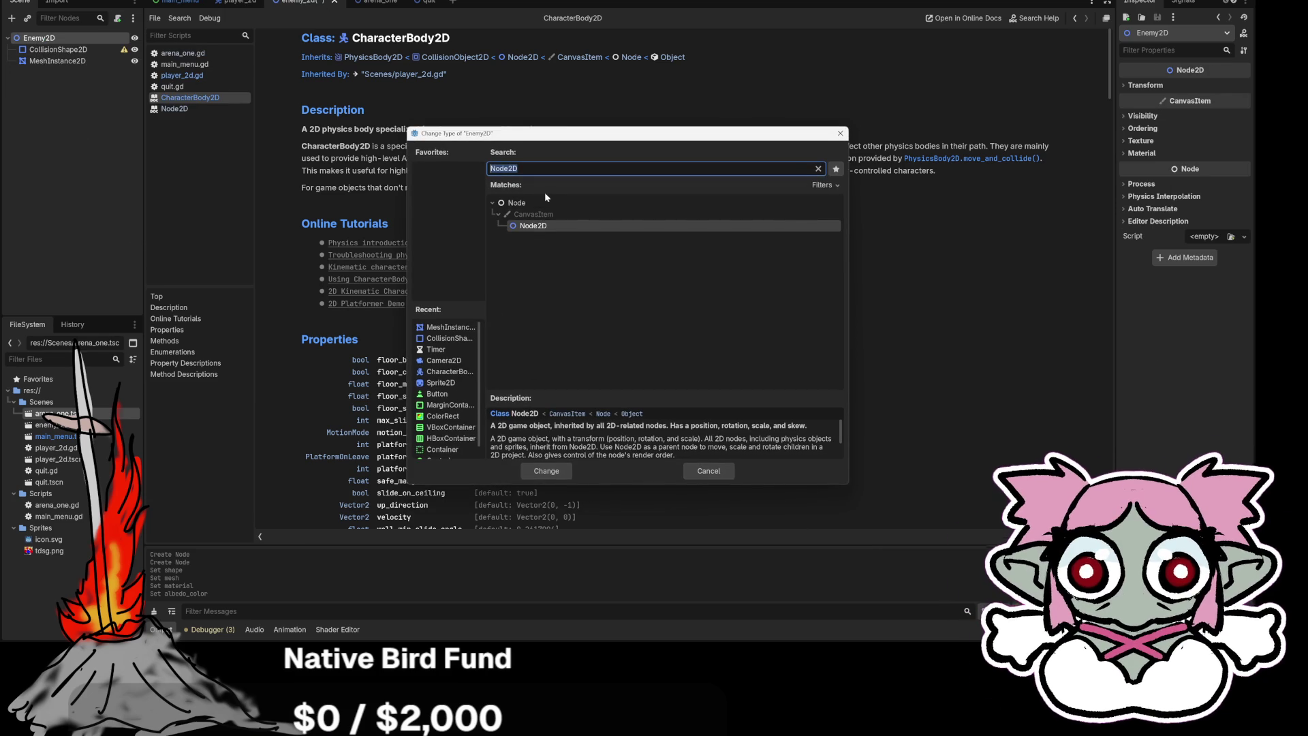
pyautogui.click(446, 372)
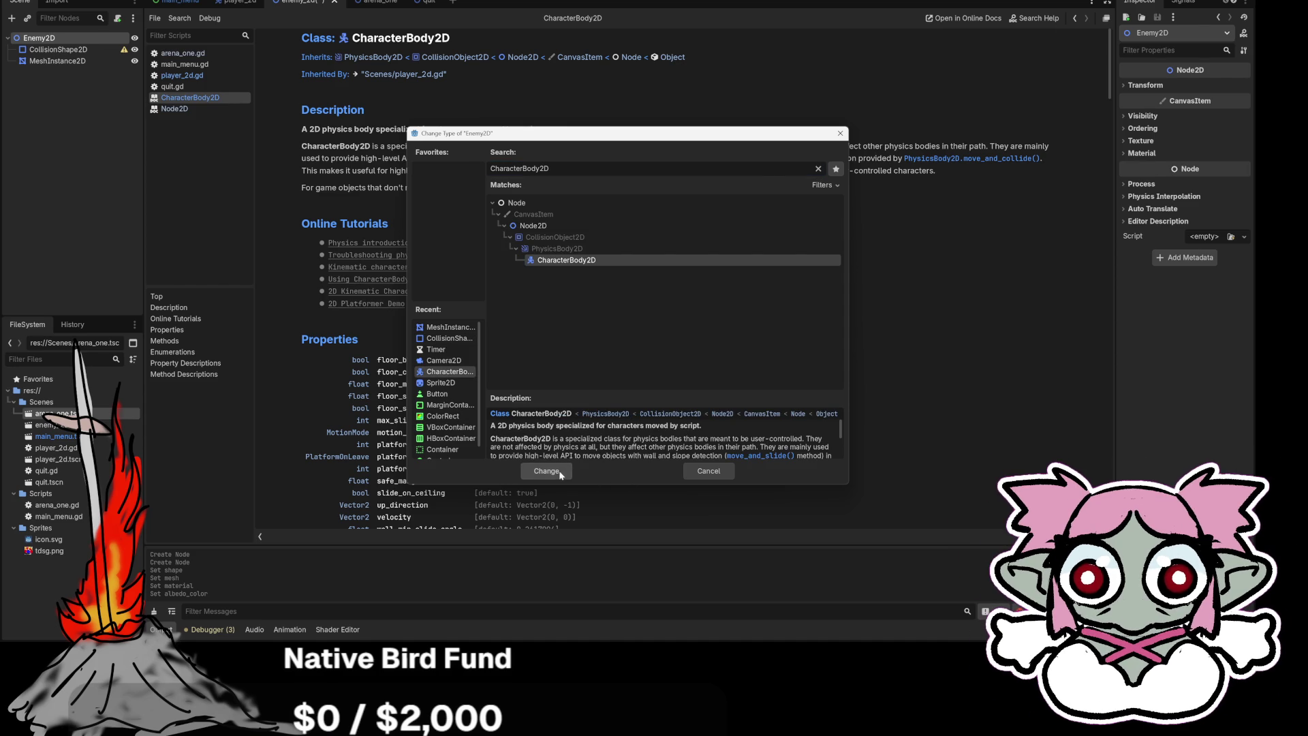
pyautogui.click(546, 471)
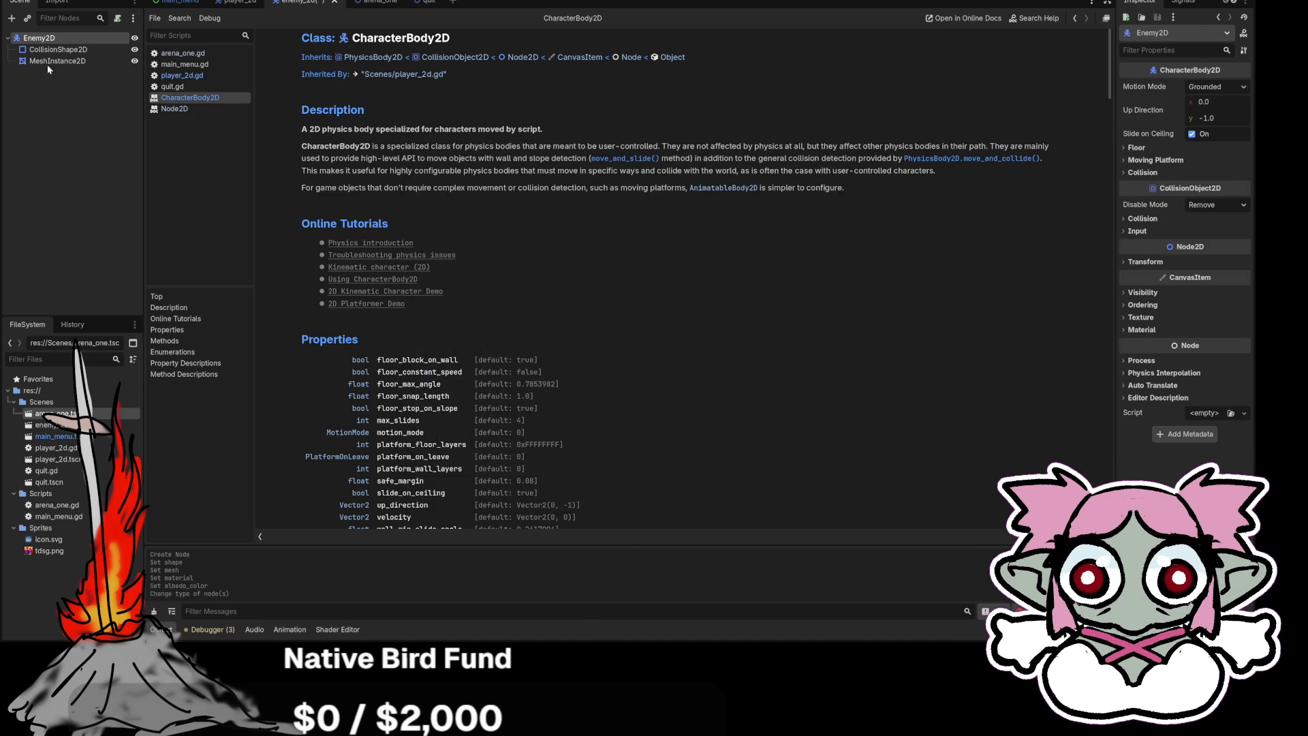
pyautogui.click(54, 126)
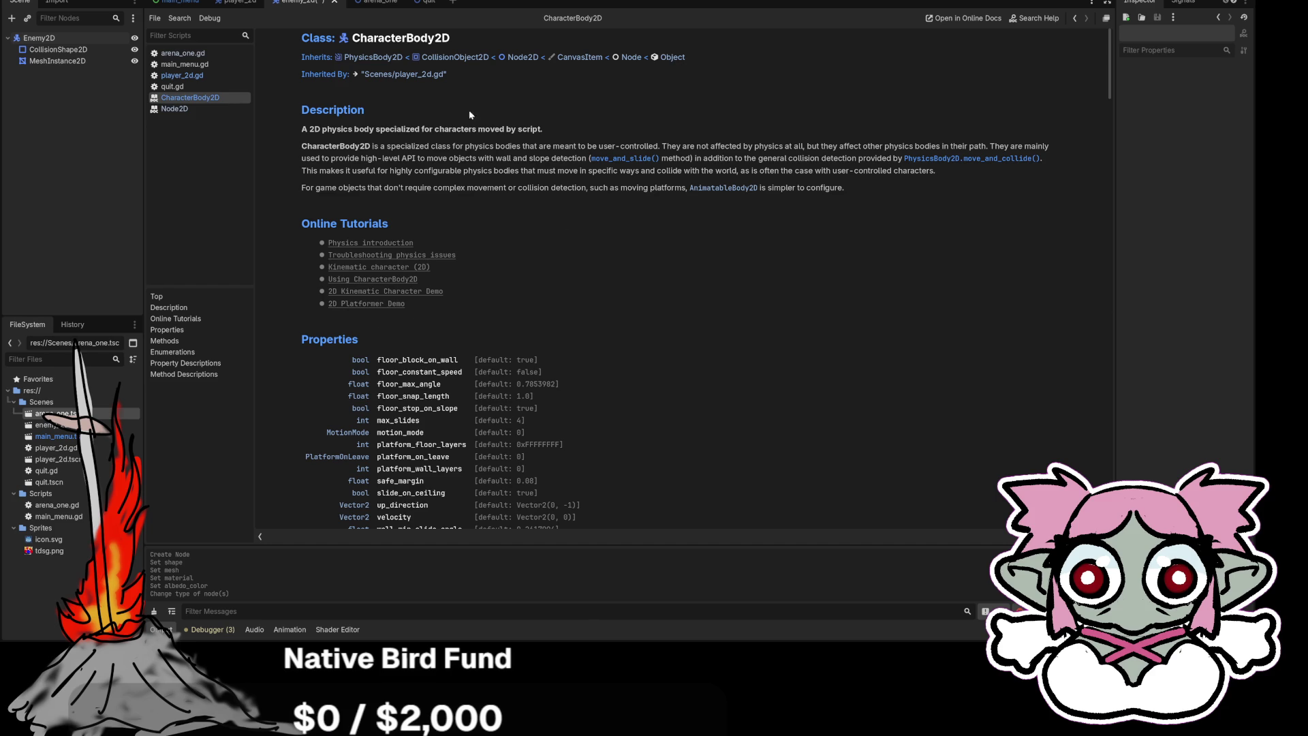
# Close the CharacterBody2D help page and show main_menu.gd in the script editor.
pyautogui.rightClick(197, 104)
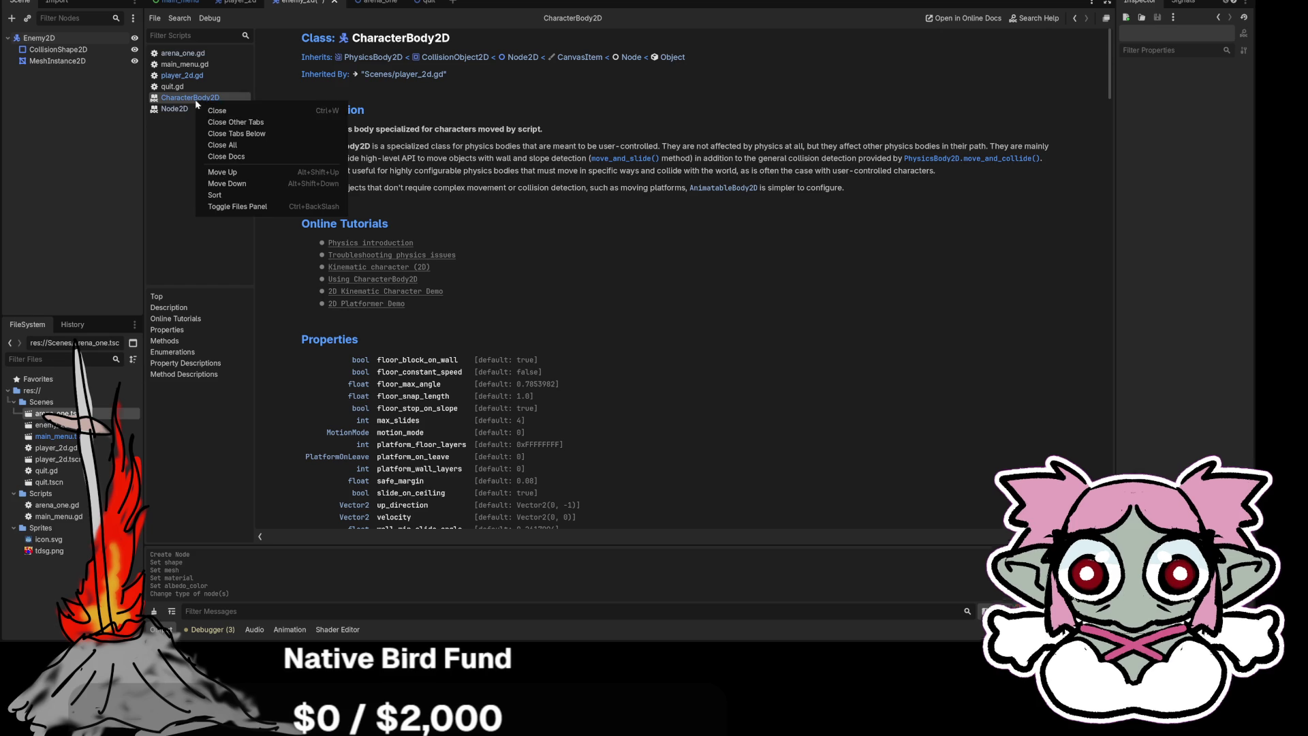
pyautogui.click(216, 110)
pyautogui.click(172, 86)
pyautogui.click(184, 64)
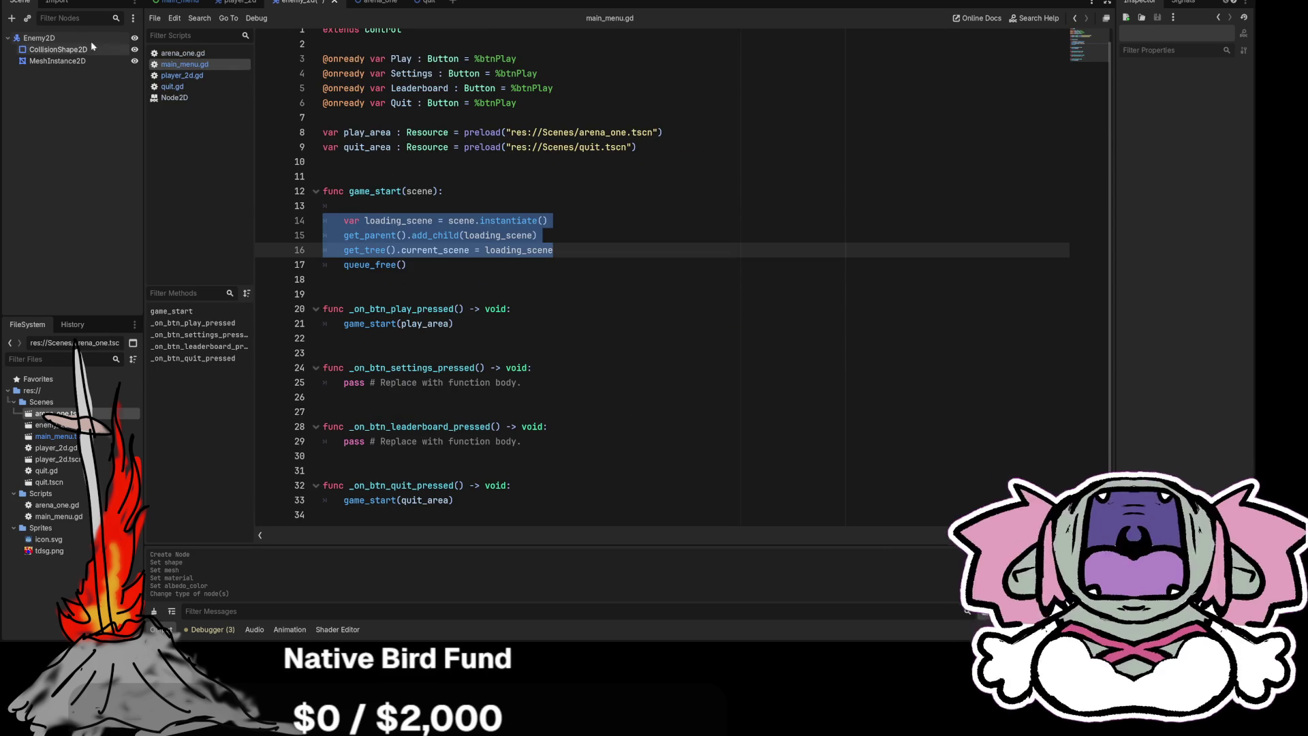
# Attach a new enemy_2d.gd script extending CharacterBody2D to Enemy2D and add a blank line.
pyautogui.rightClick(44, 38)
pyautogui.click(60, 133)
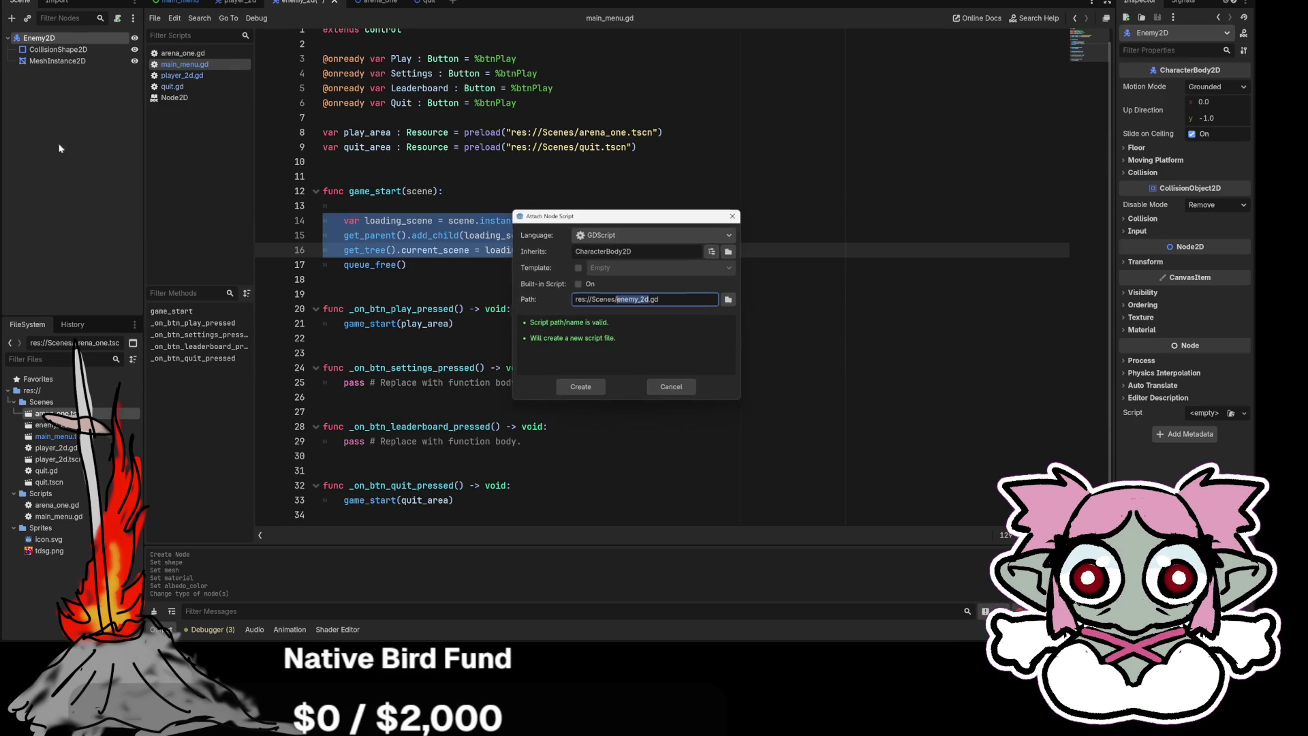
pyautogui.click(583, 385)
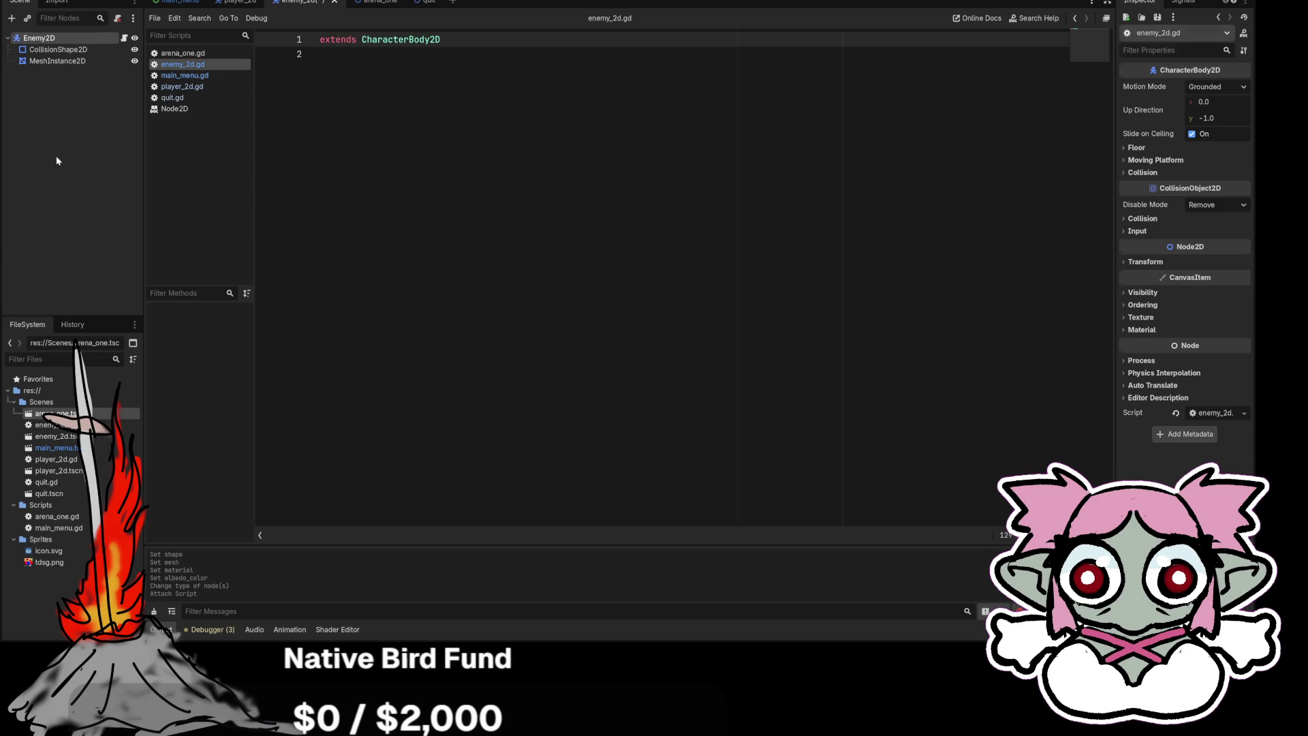
pyautogui.press('Return')
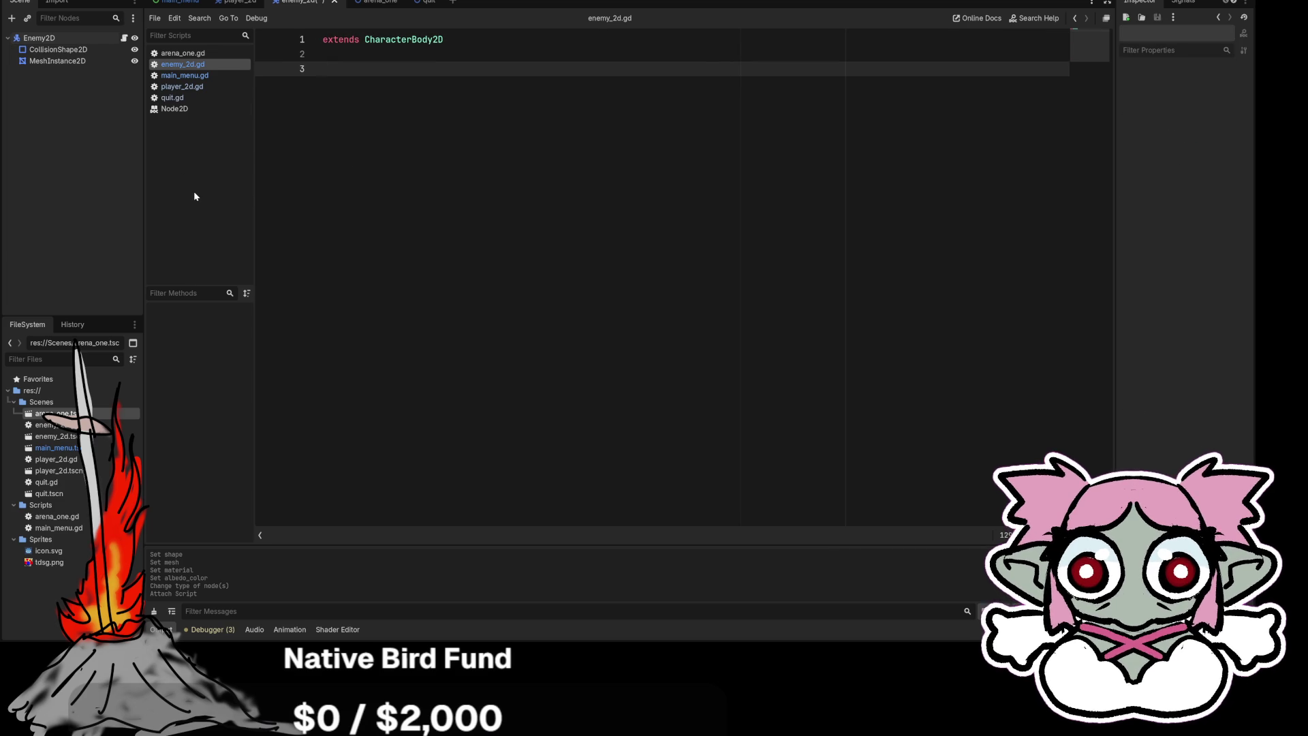
# Open player_2d.gd, move it above main_menu.gd in the script list, and review its code.
pyautogui.click(182, 88)
pyautogui.moveTo(182, 88); pyautogui.dragTo(175, 80)
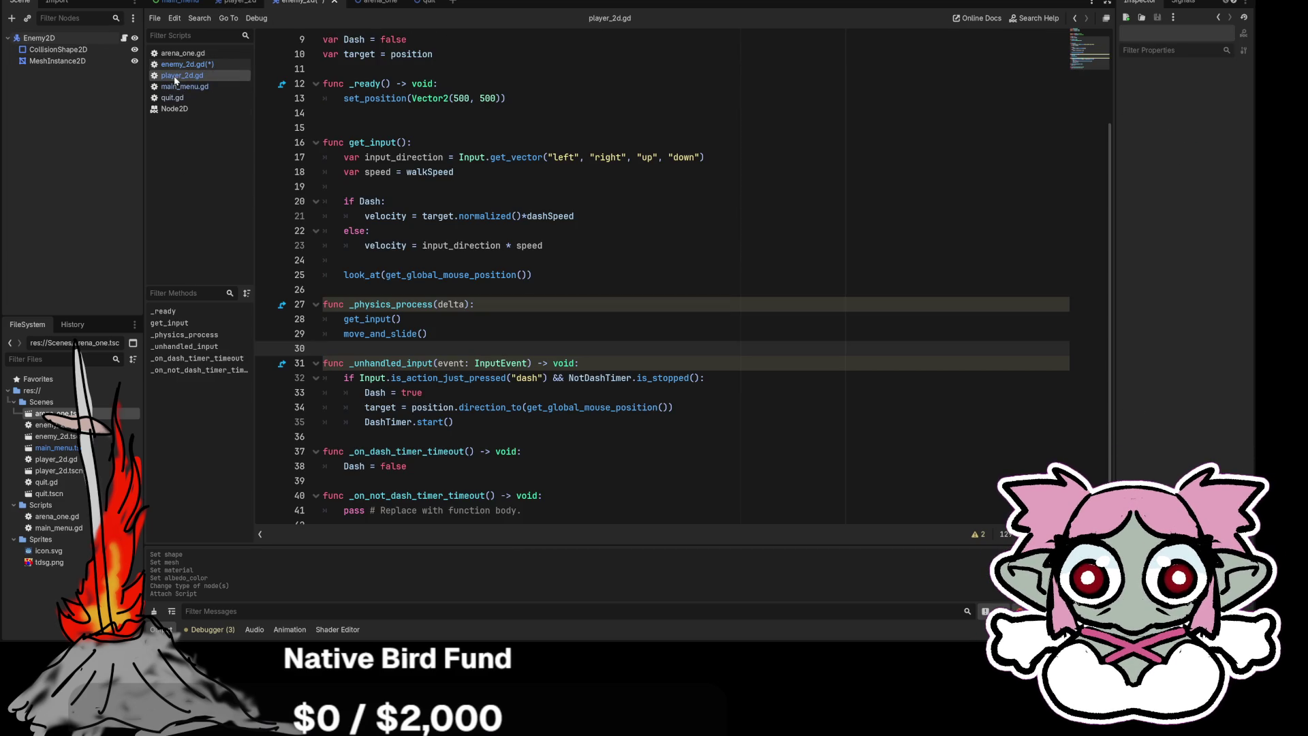
pyautogui.click(532, 275)
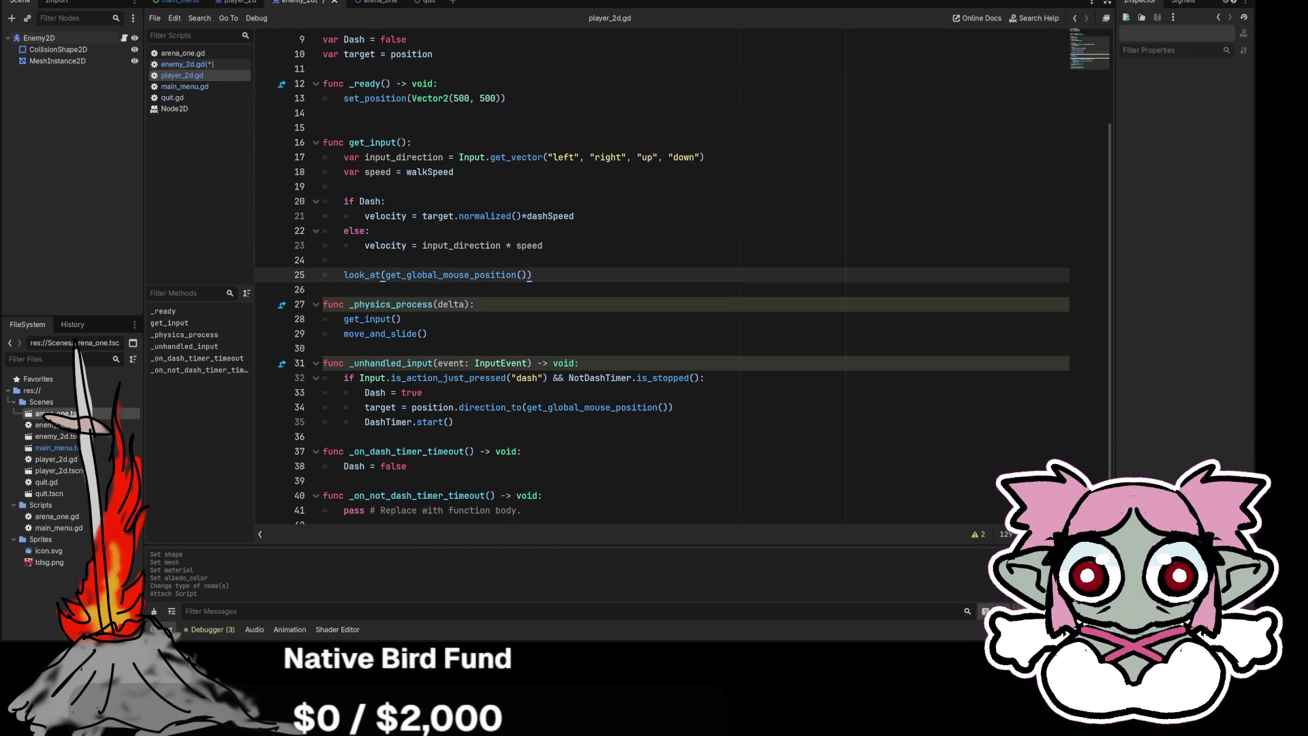
pyautogui.scroll(3, 681, 273)
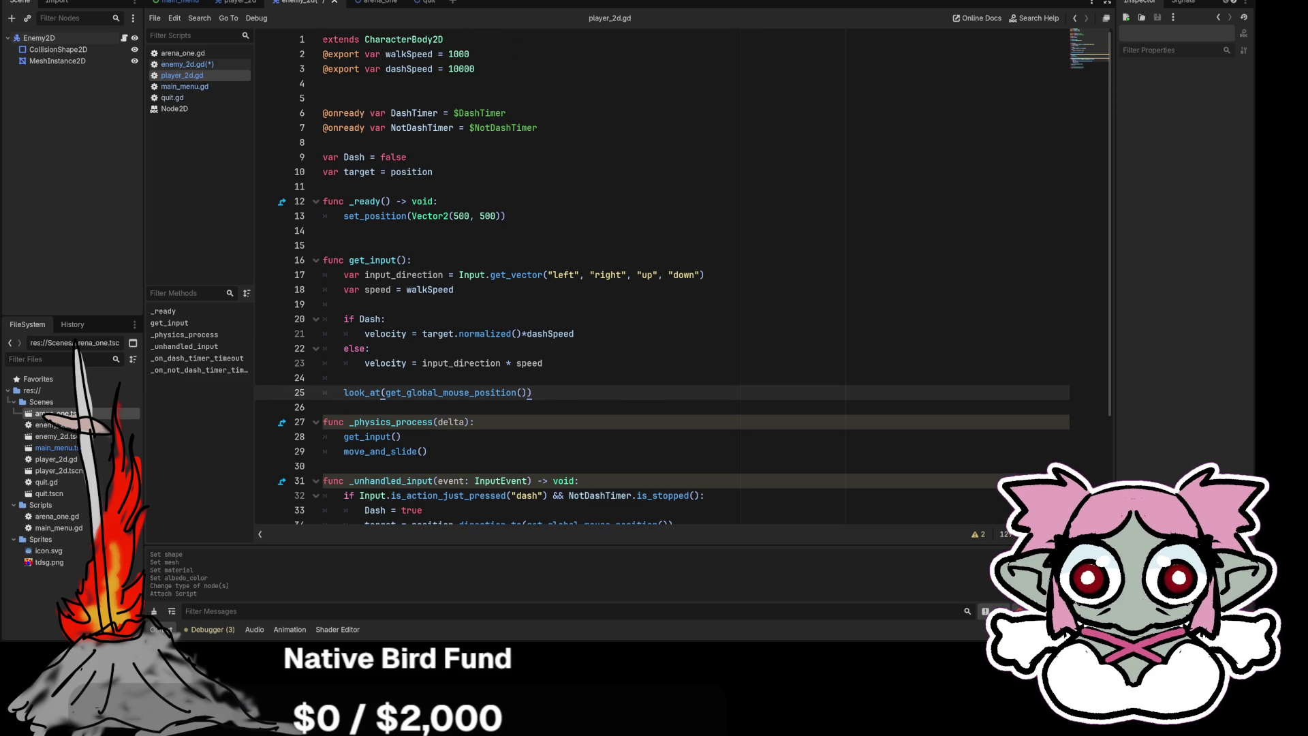
pyautogui.scroll(-3, 660, 272)
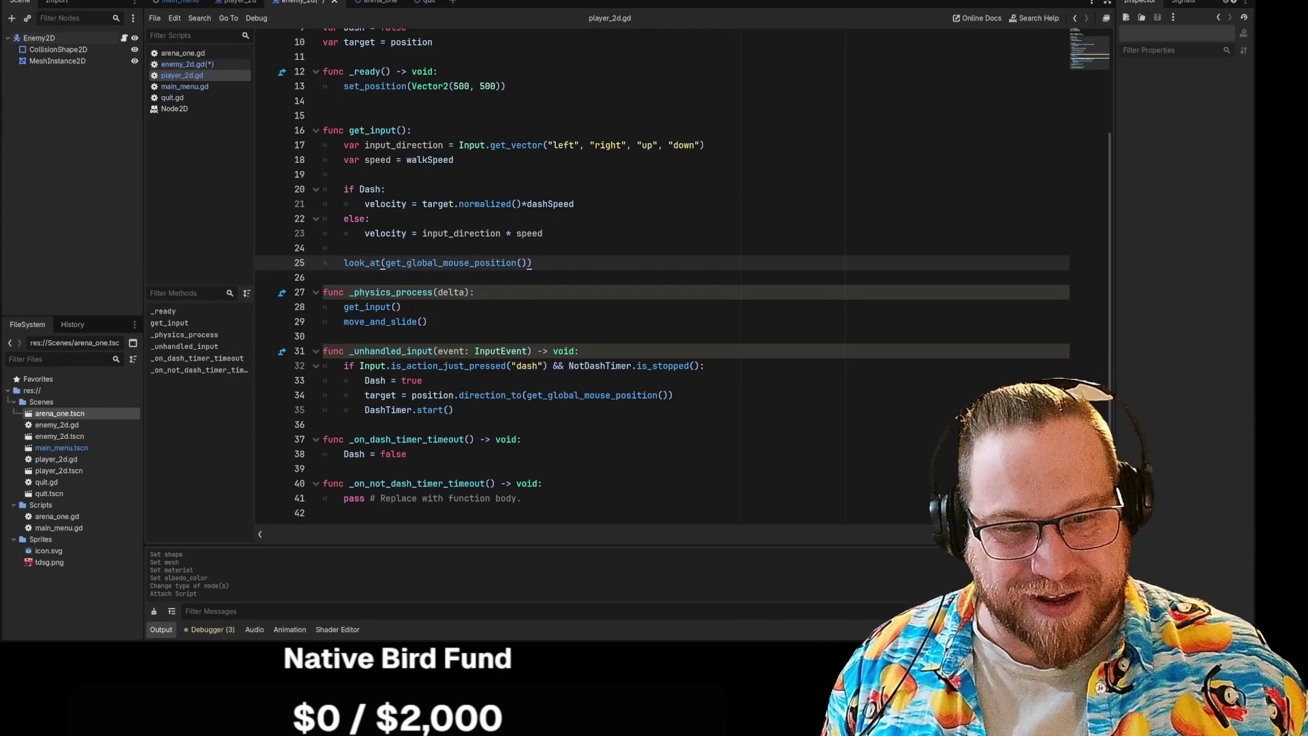
pyautogui.click(323, 336)
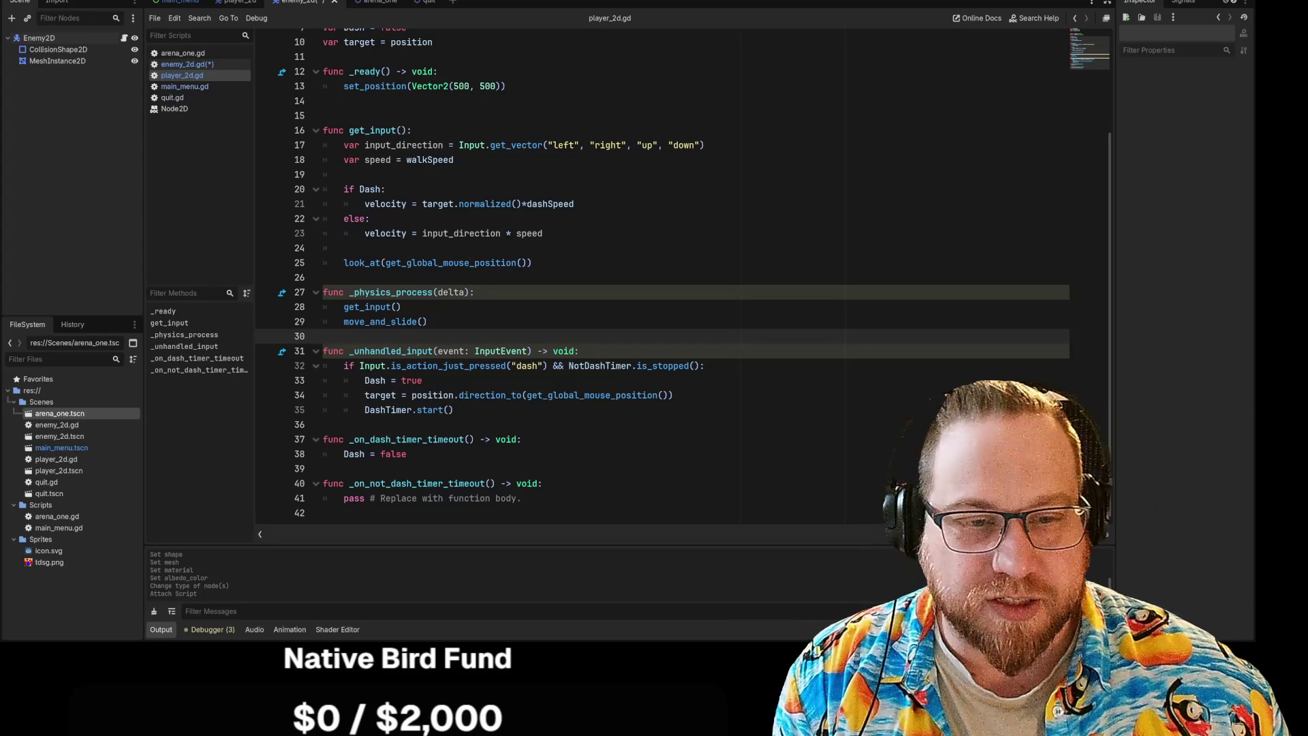
pyautogui.click(423, 380)
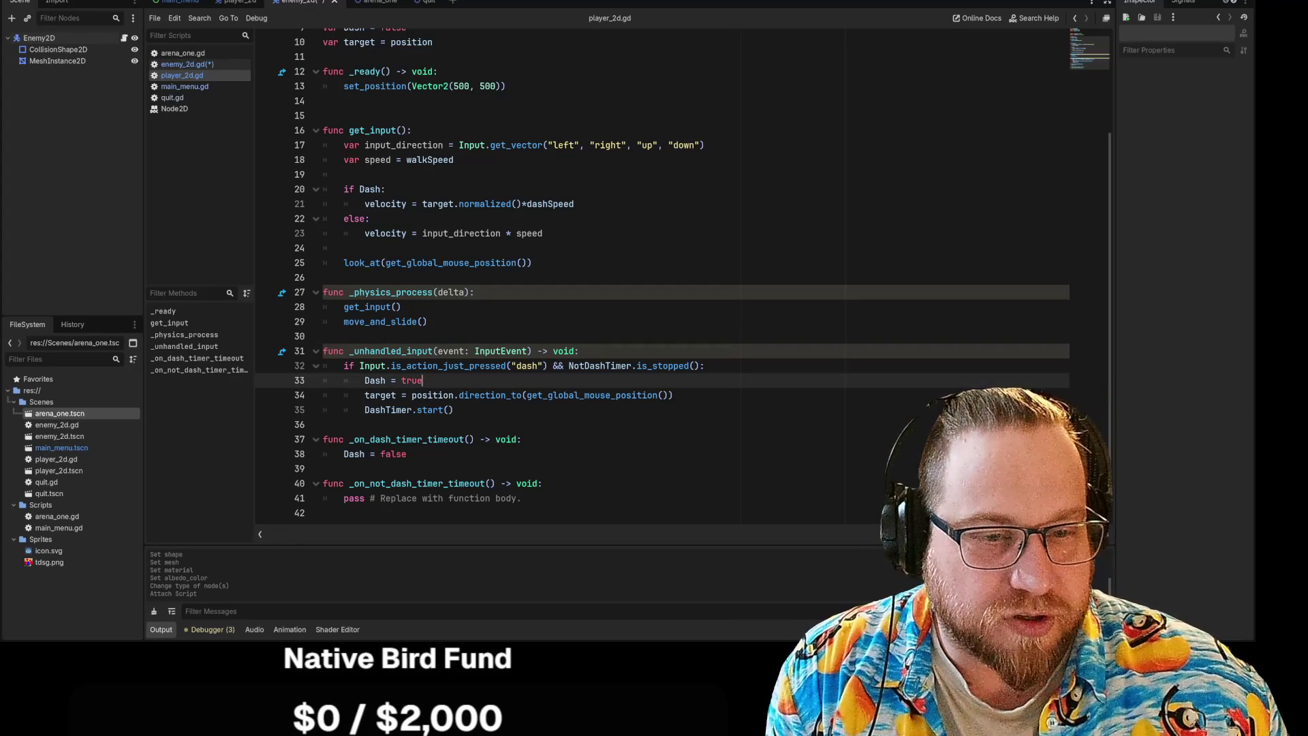
pyautogui.click(454, 409)
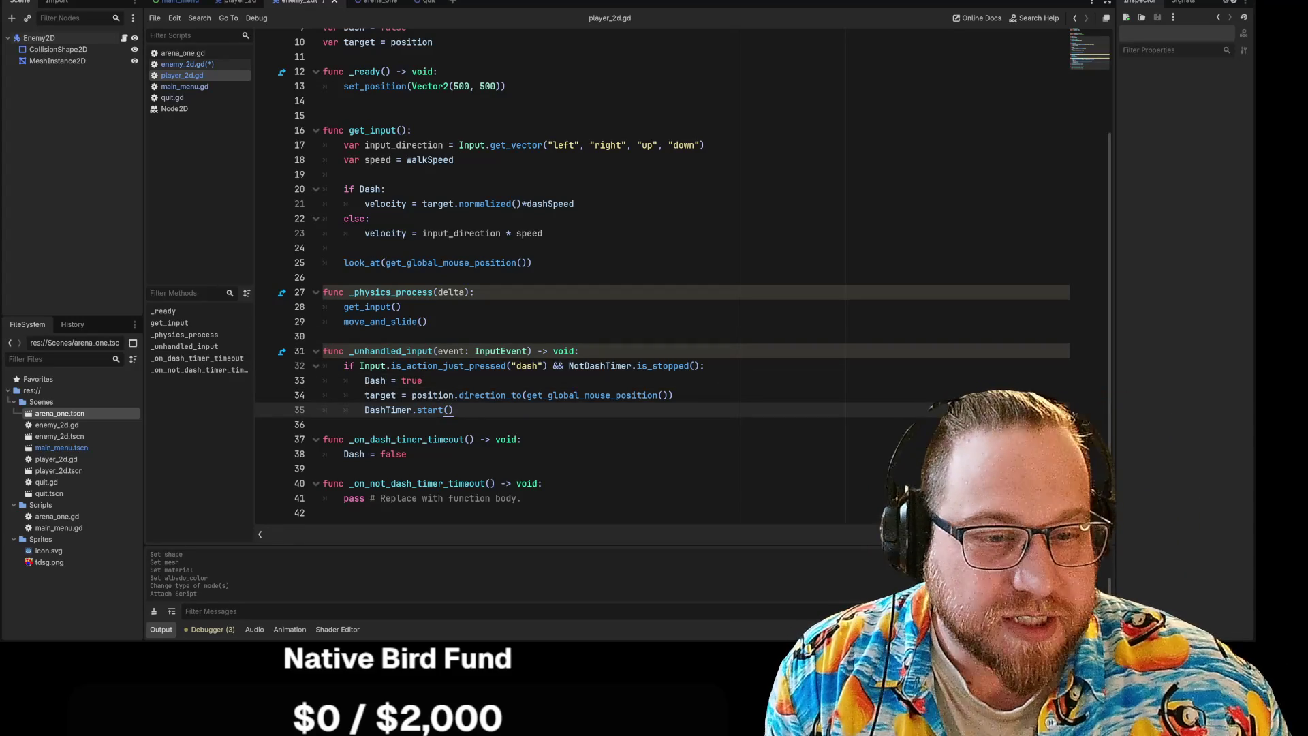
pyautogui.click(542, 483)
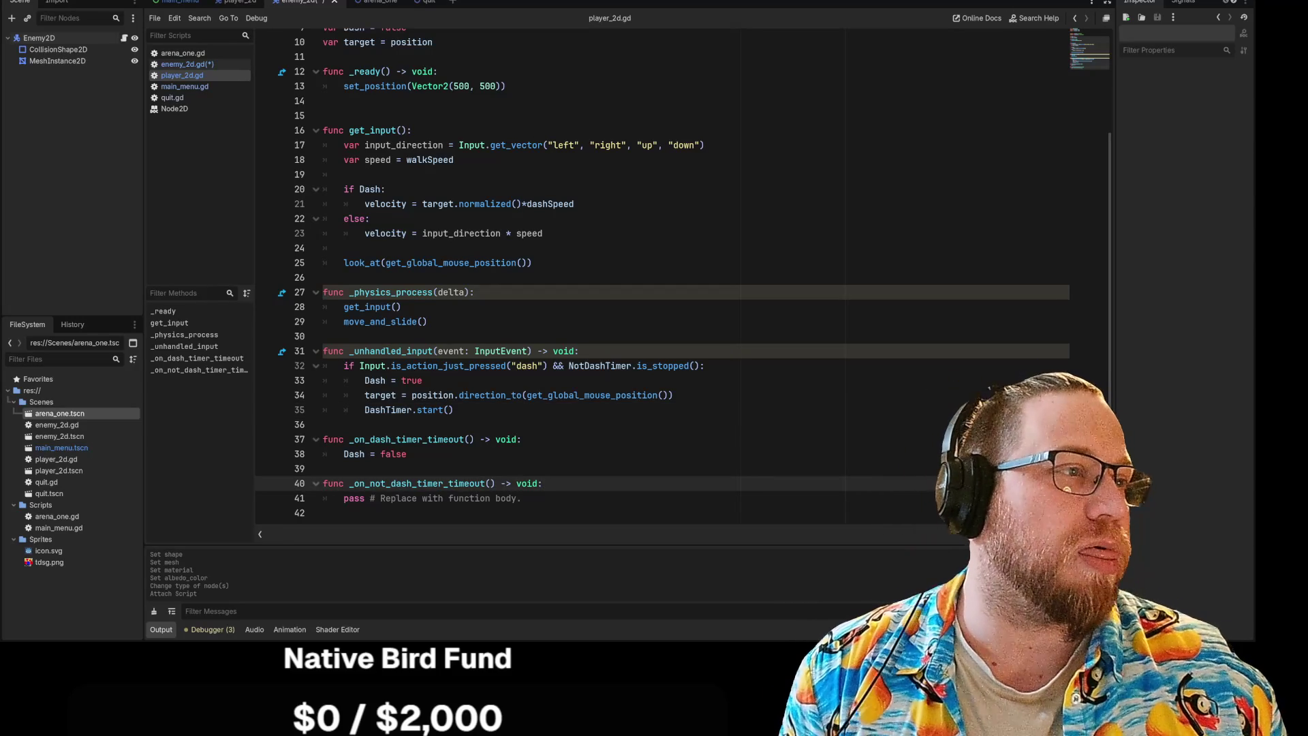
pyautogui.press('F5')
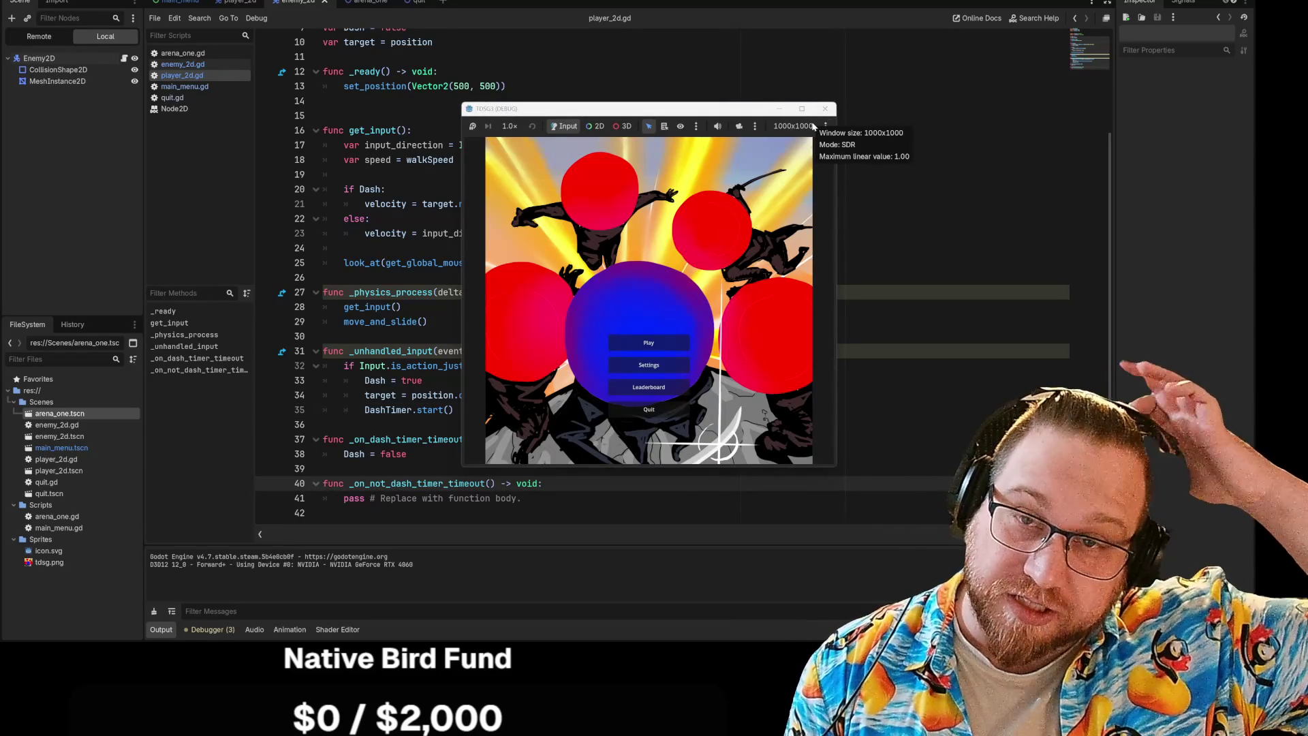
pyautogui.click(649, 343)
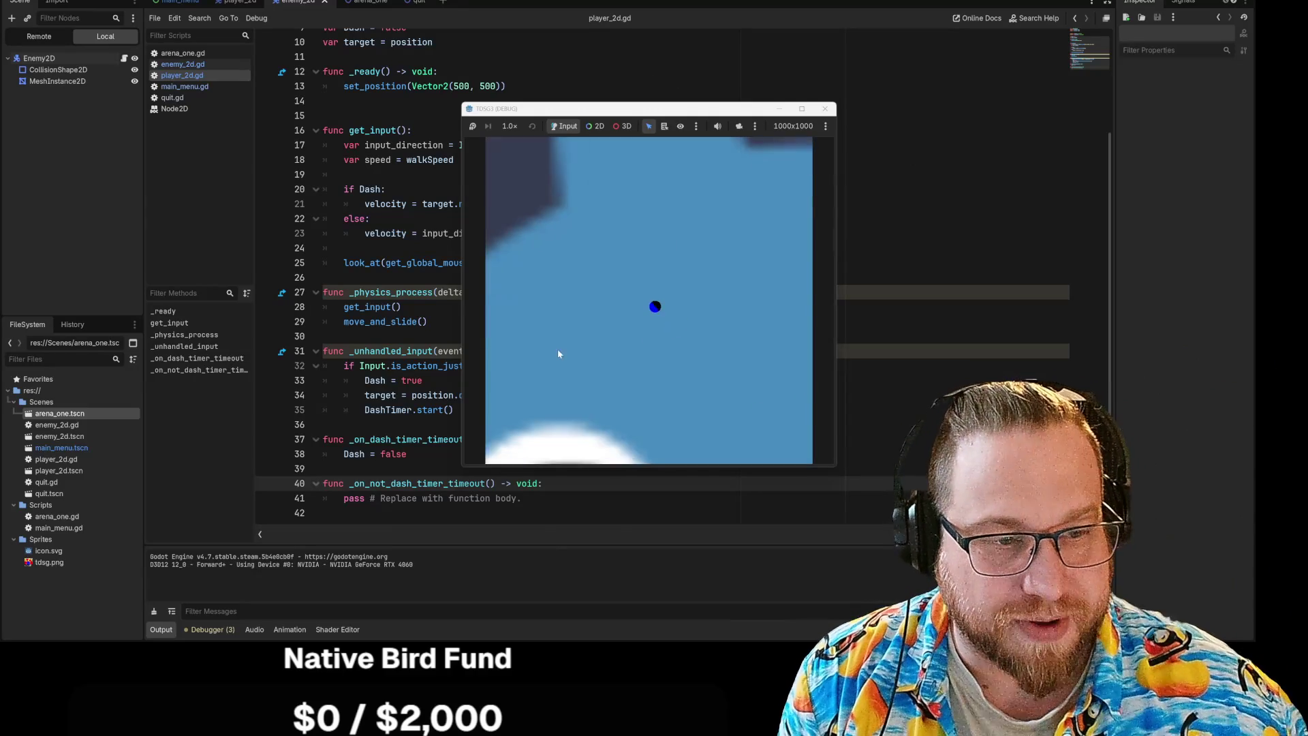
pyautogui.press('w')
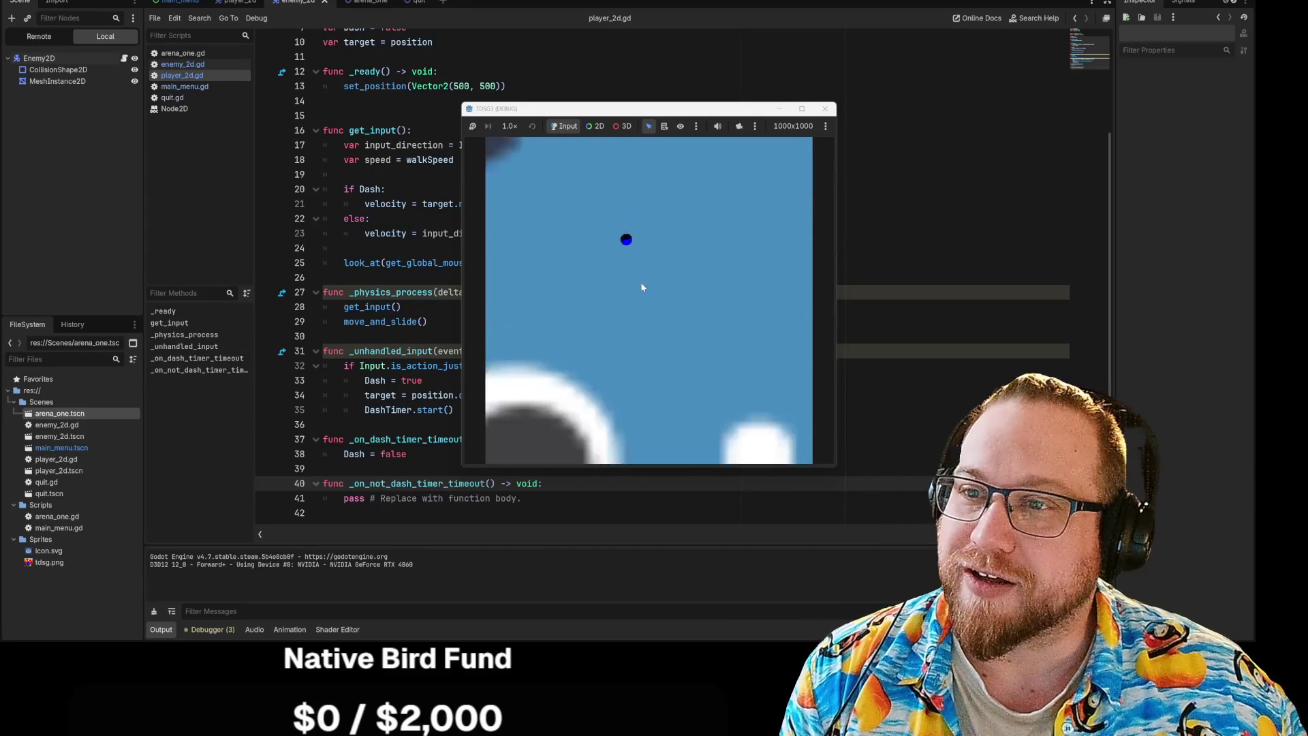
pyautogui.press('s')
pyautogui.press('w')
pyautogui.press('s')
pyautogui.press('w')
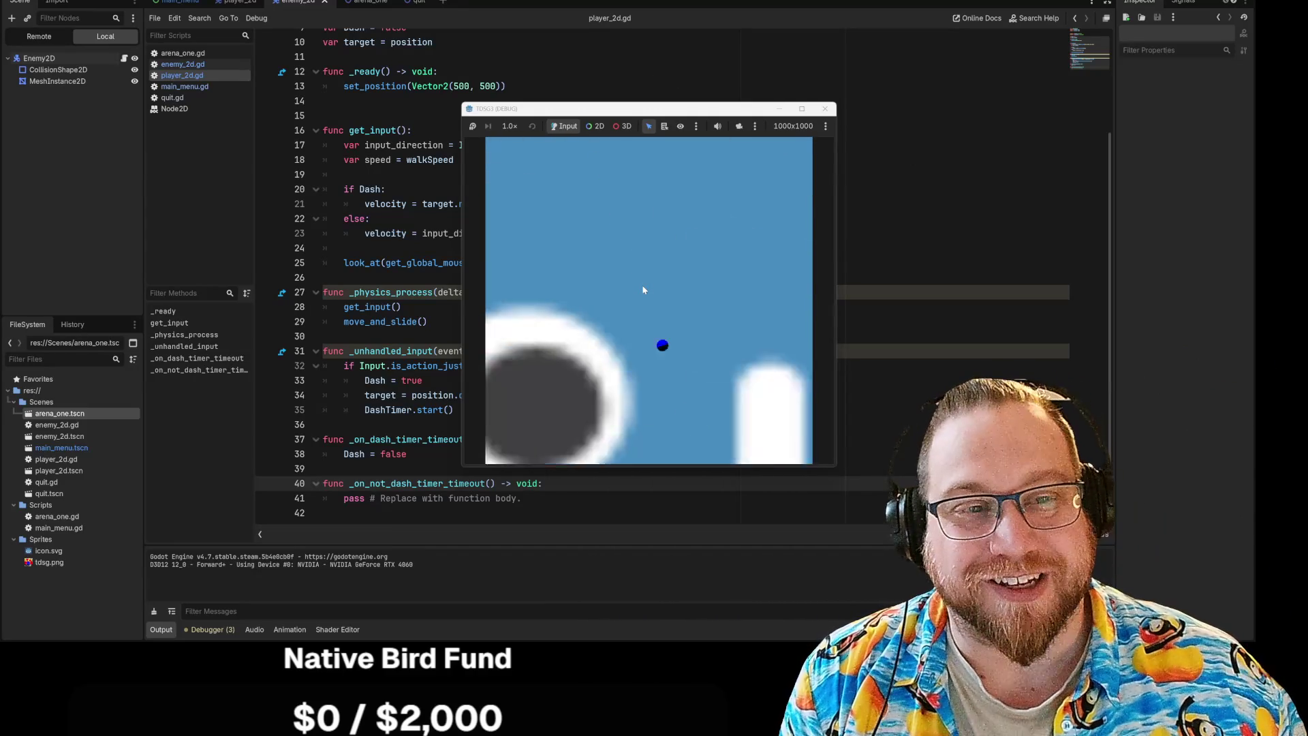
pyautogui.press('s')
pyautogui.press('w')
pyautogui.press('s')
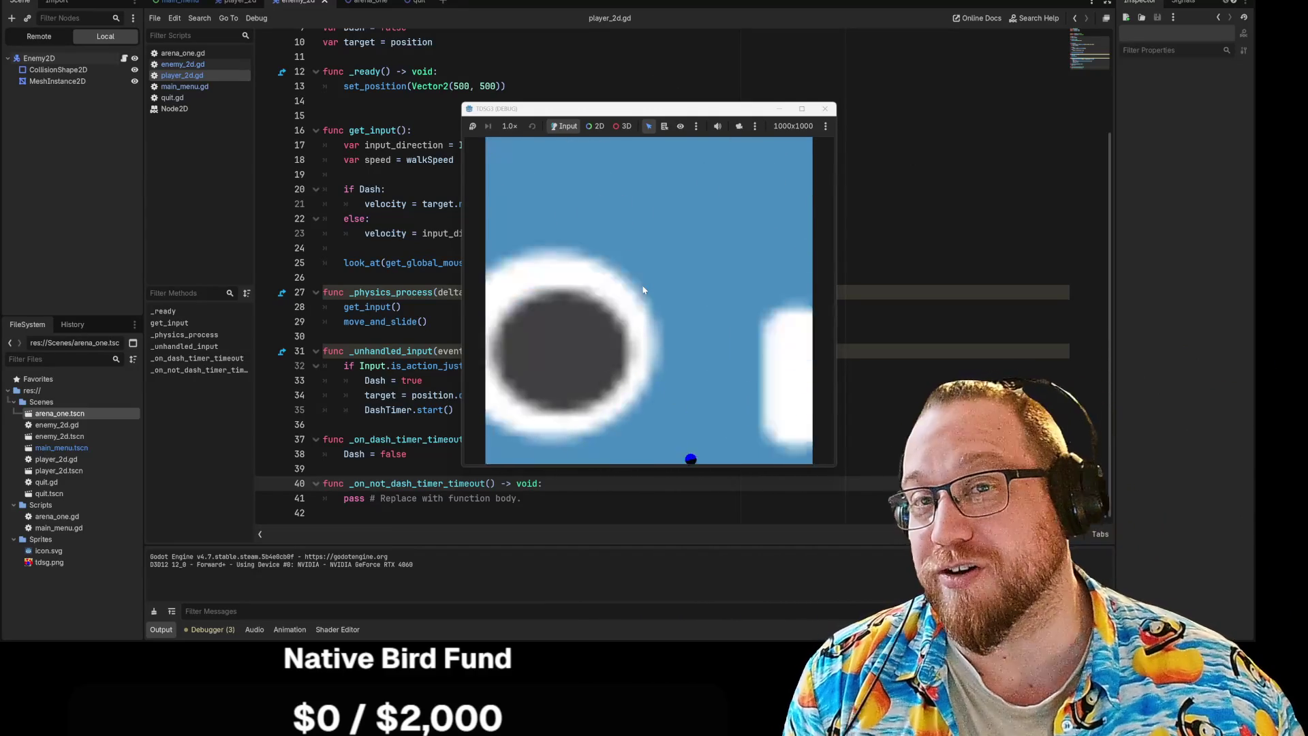
pyautogui.press('w')
pyautogui.click(825, 109)
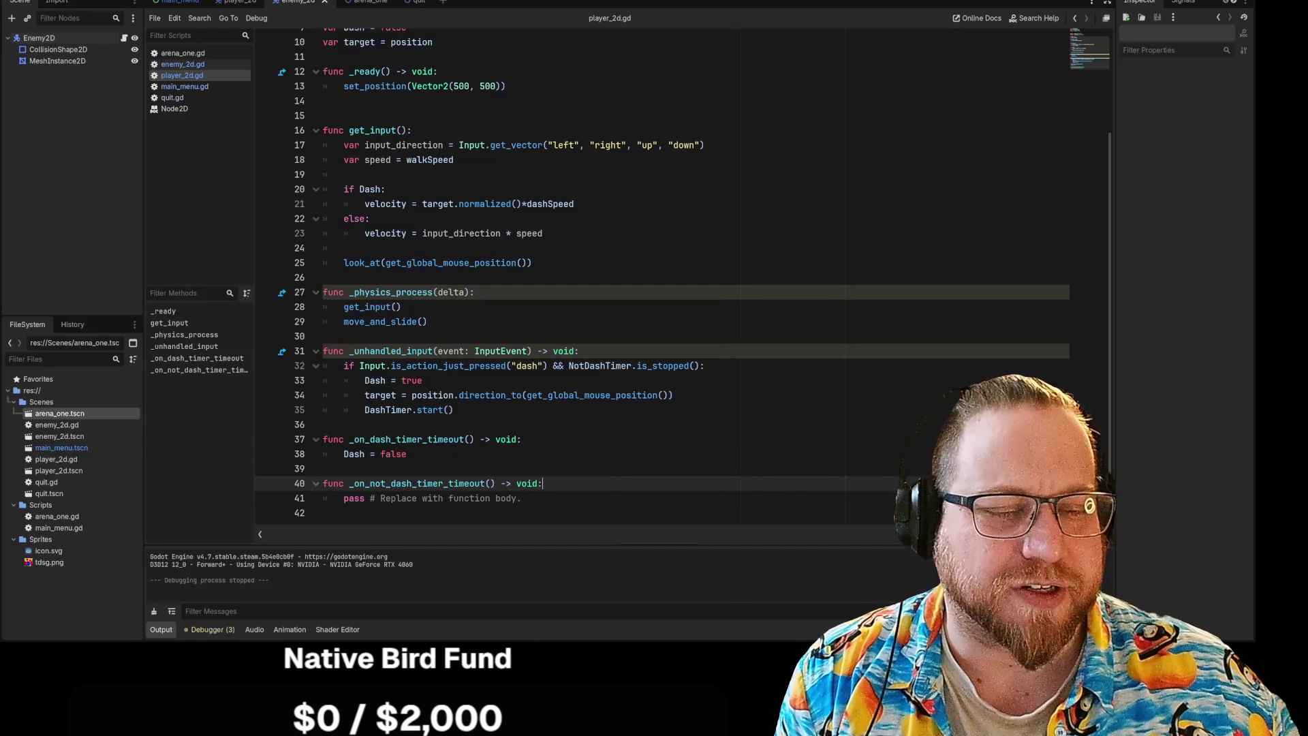
# Add a NotDashTimer.start() call on a new line after Dash = false.
pyautogui.click(407, 453)
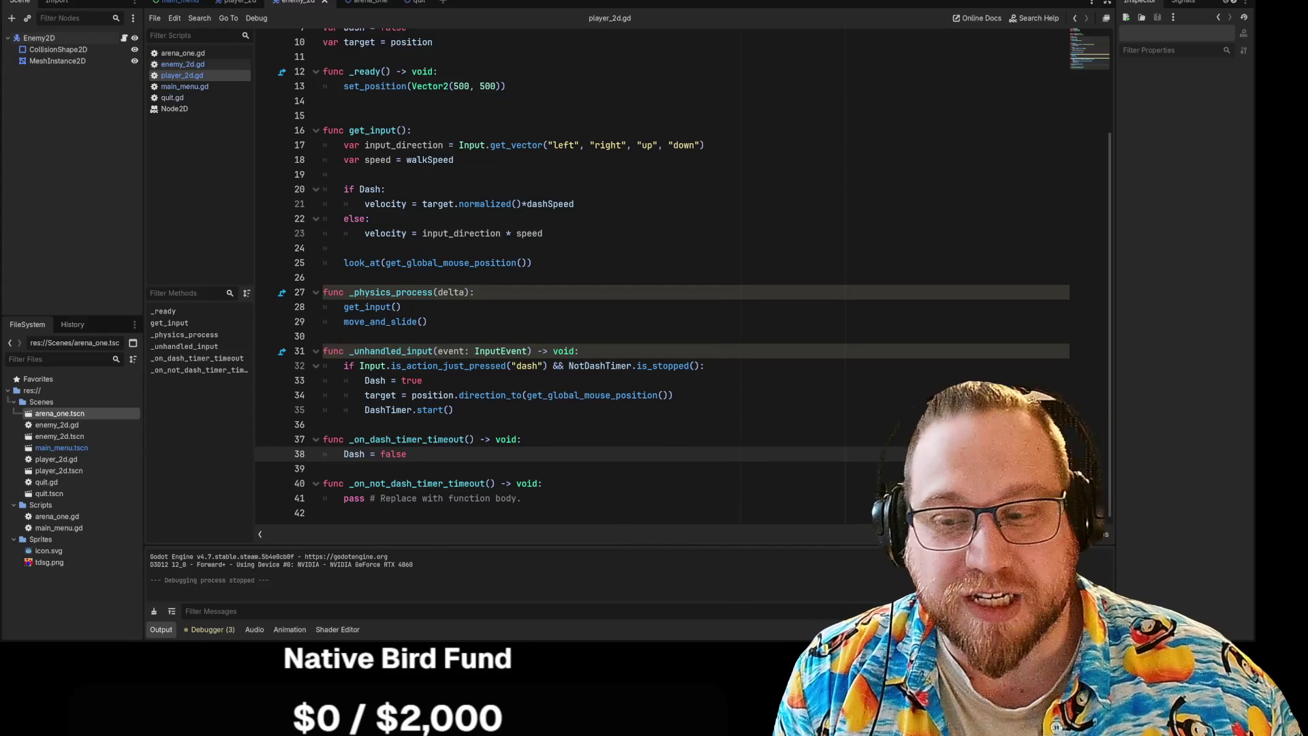
pyautogui.click(323, 469)
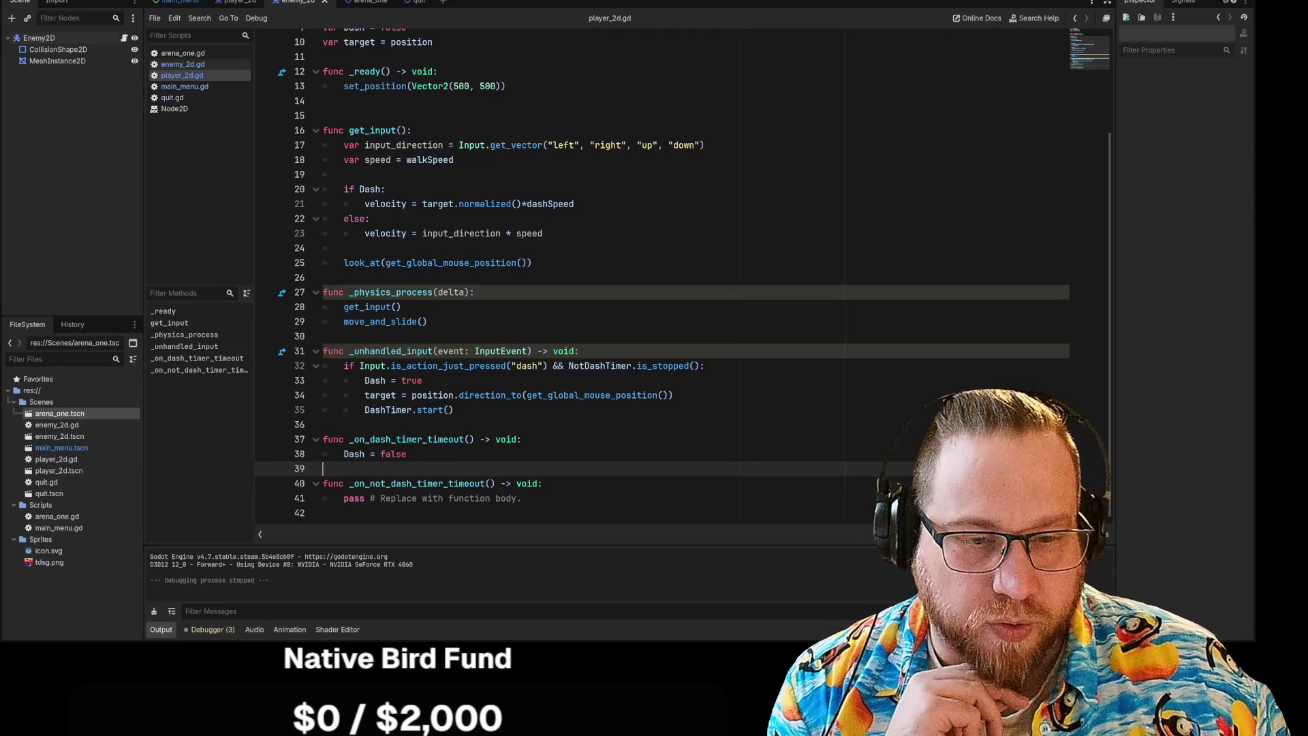
pyautogui.click(407, 454)
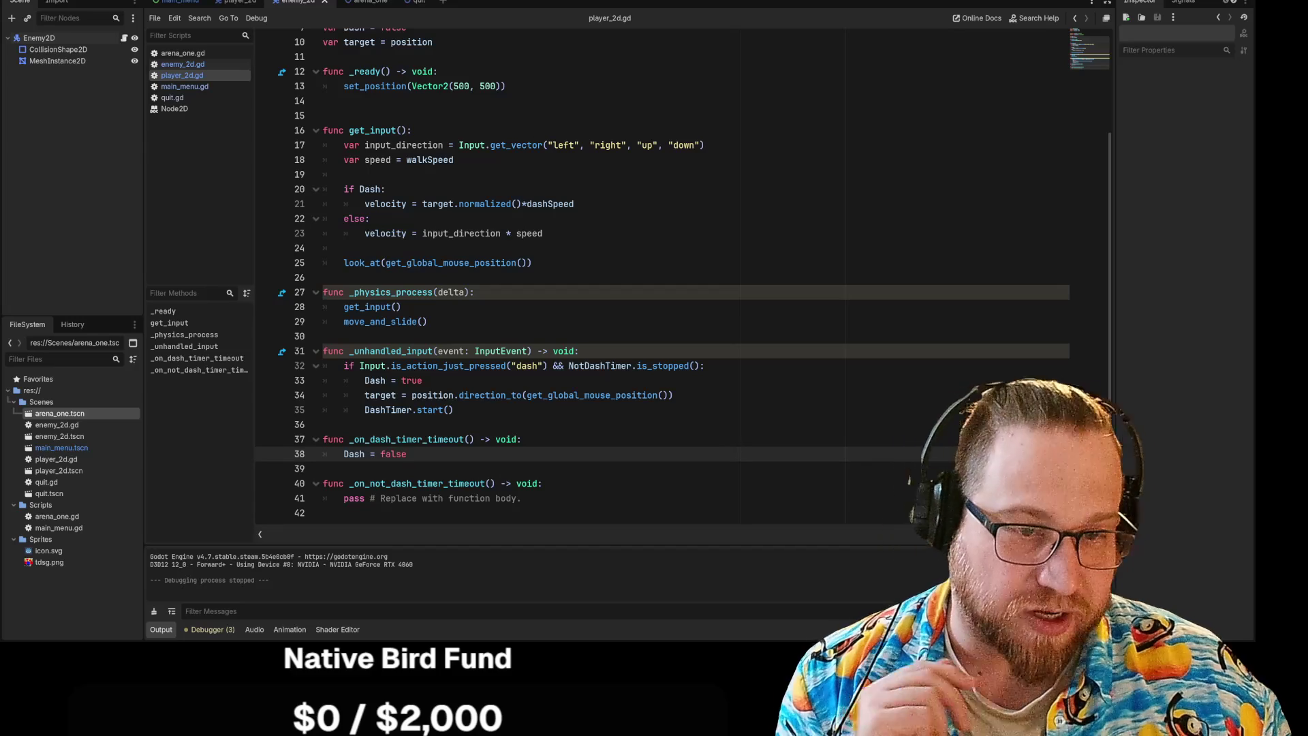
pyautogui.press('Return')
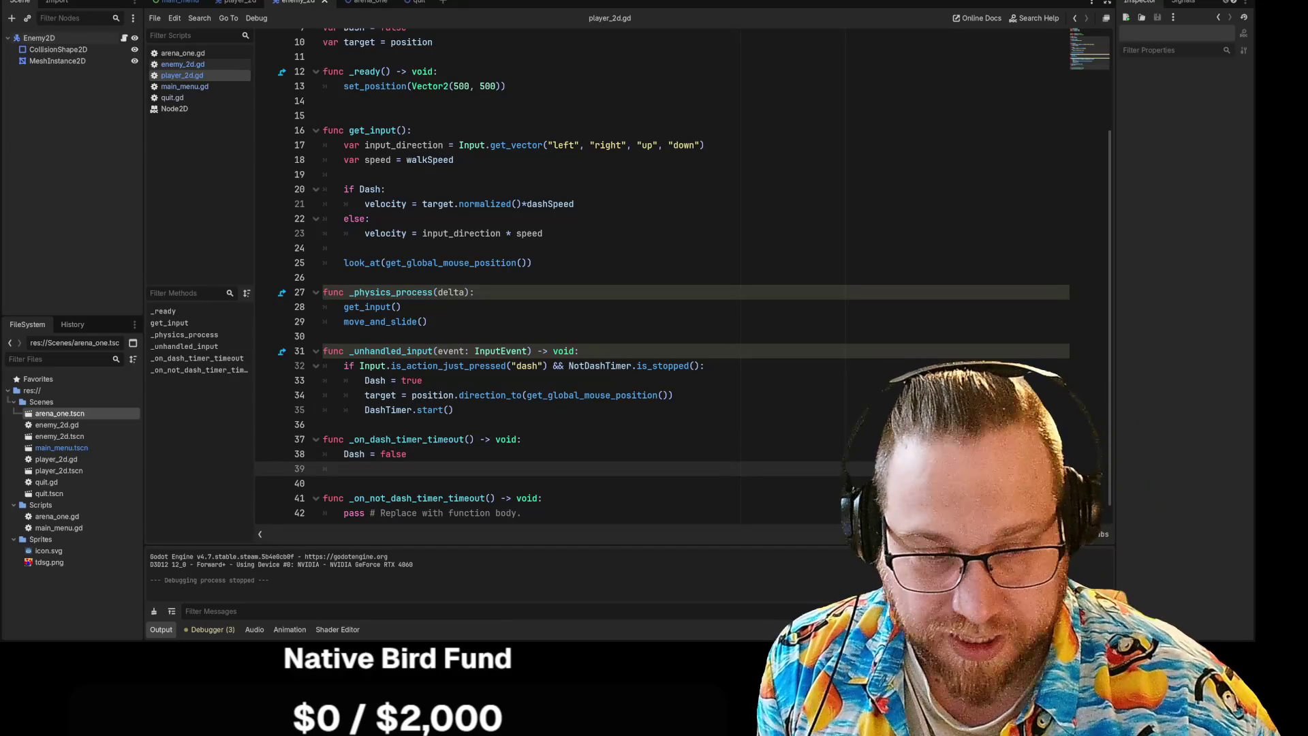
pyautogui.write('NotDashTimer.')
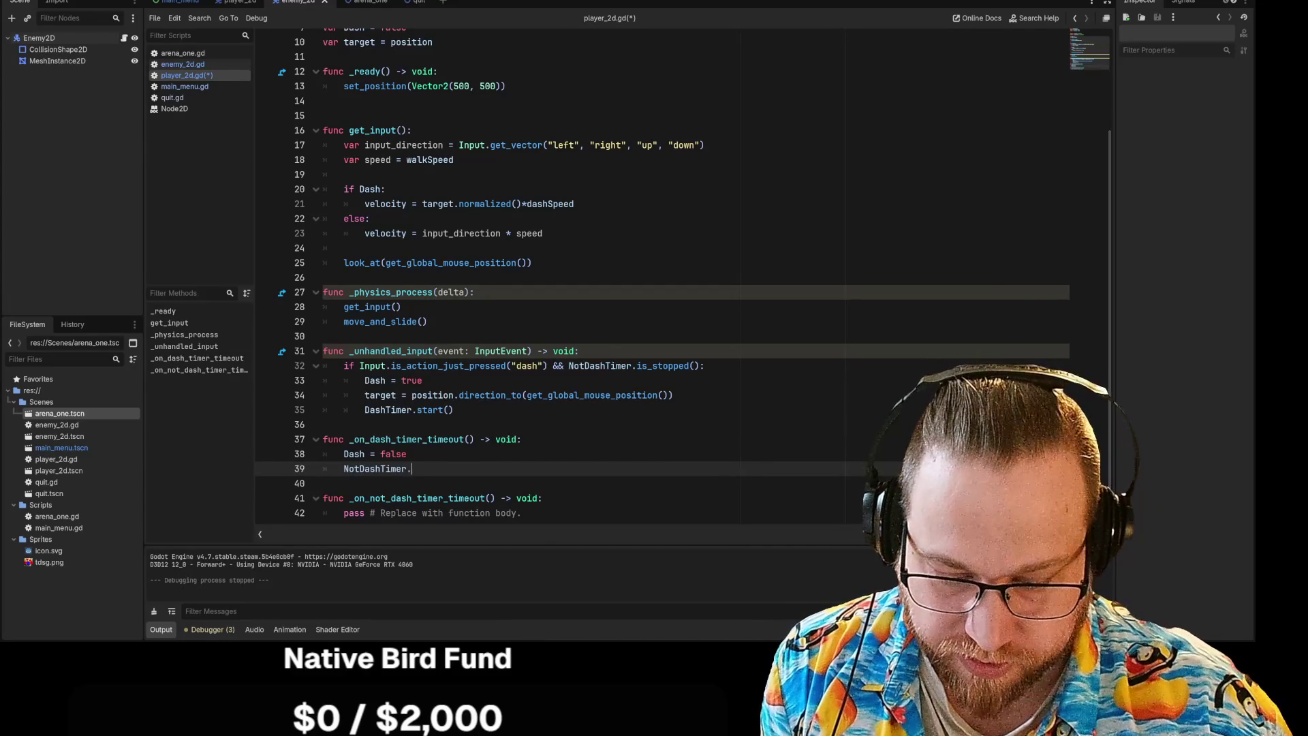
pyautogui.write('star')
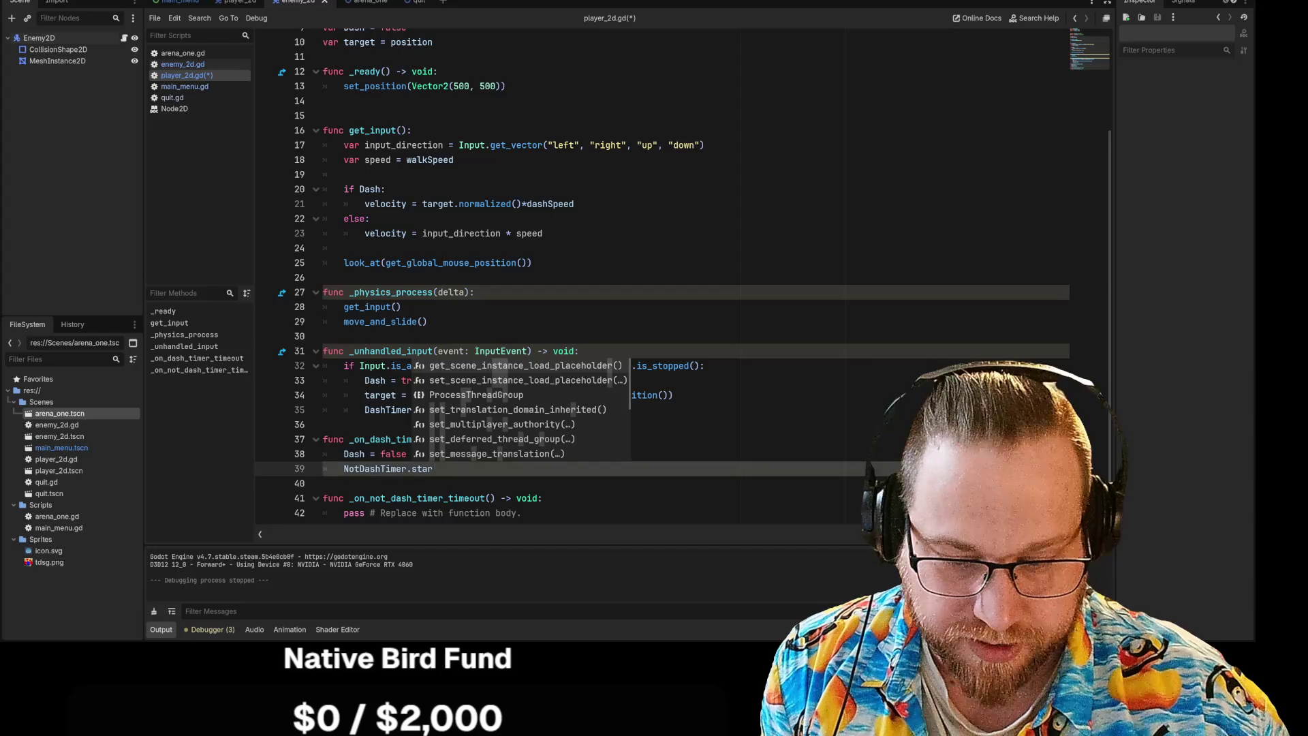
pyautogui.write('t')
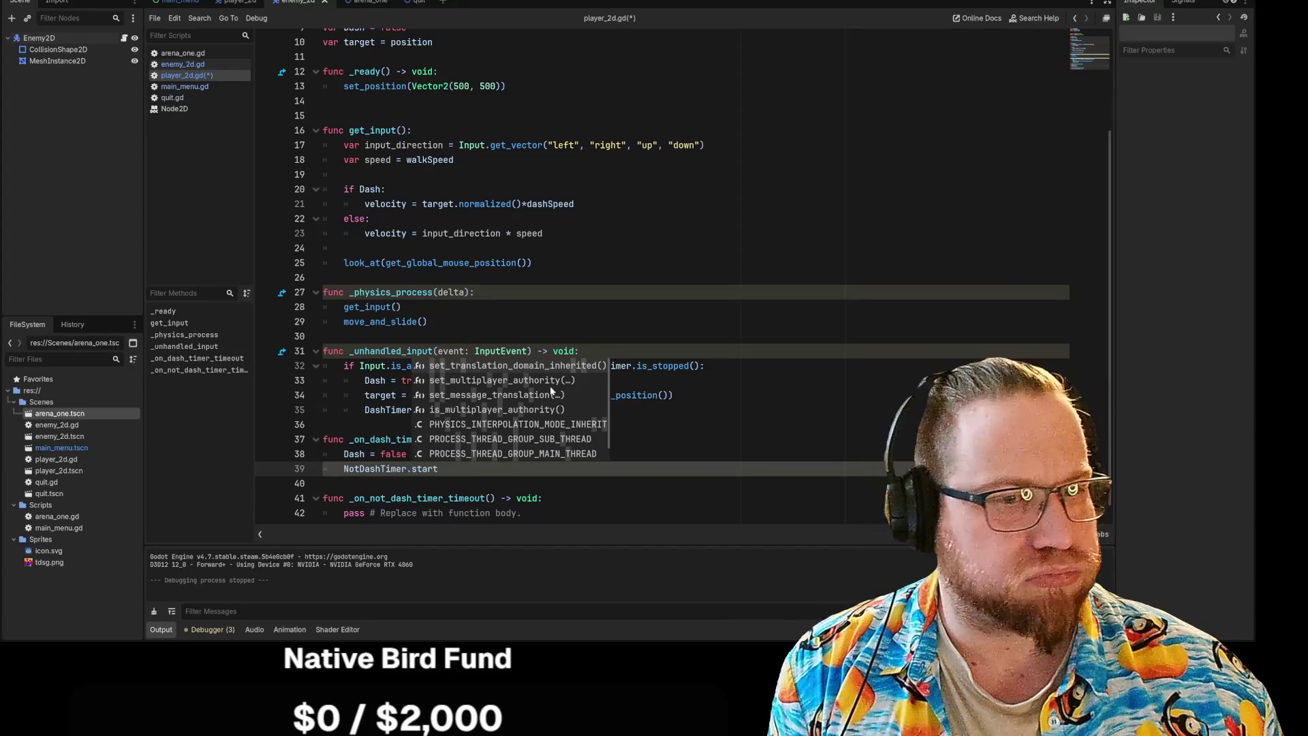
pyautogui.press('Return')
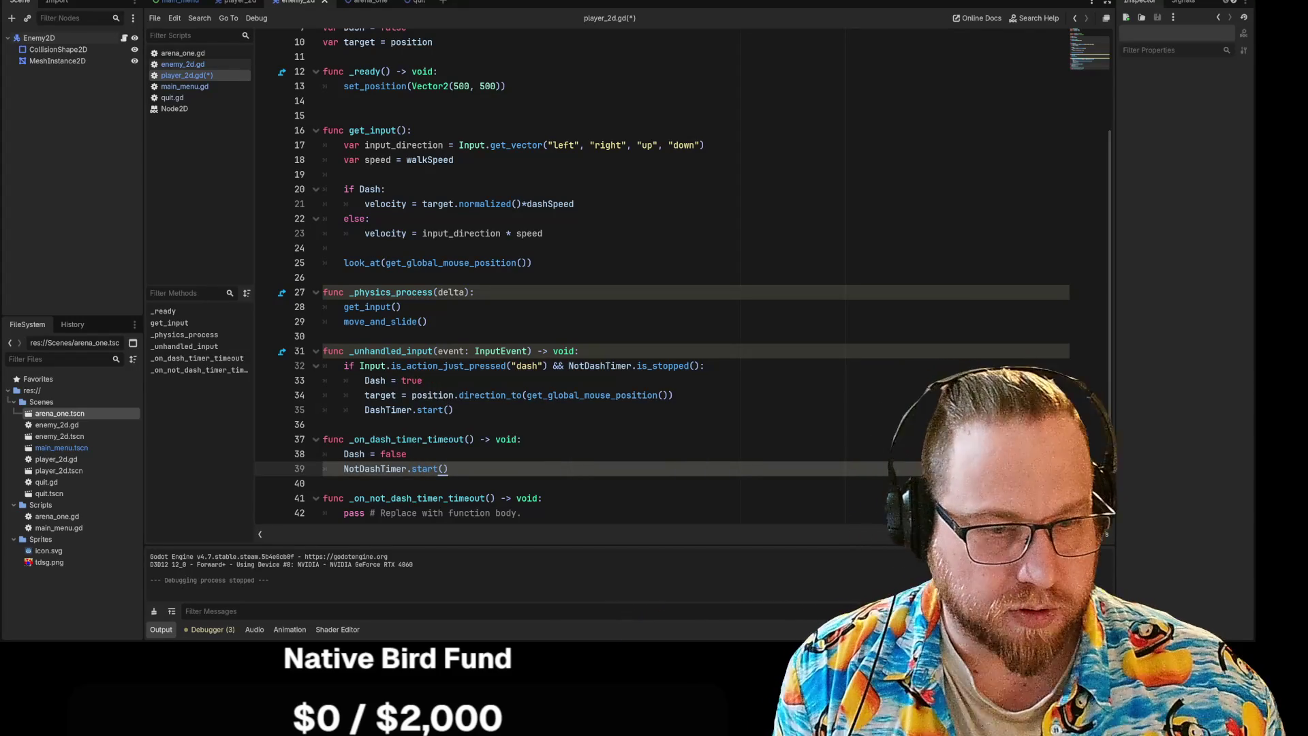
# Save the script, run the game from its main menu to test the dash, then stop it.
pyautogui.click(521, 440)
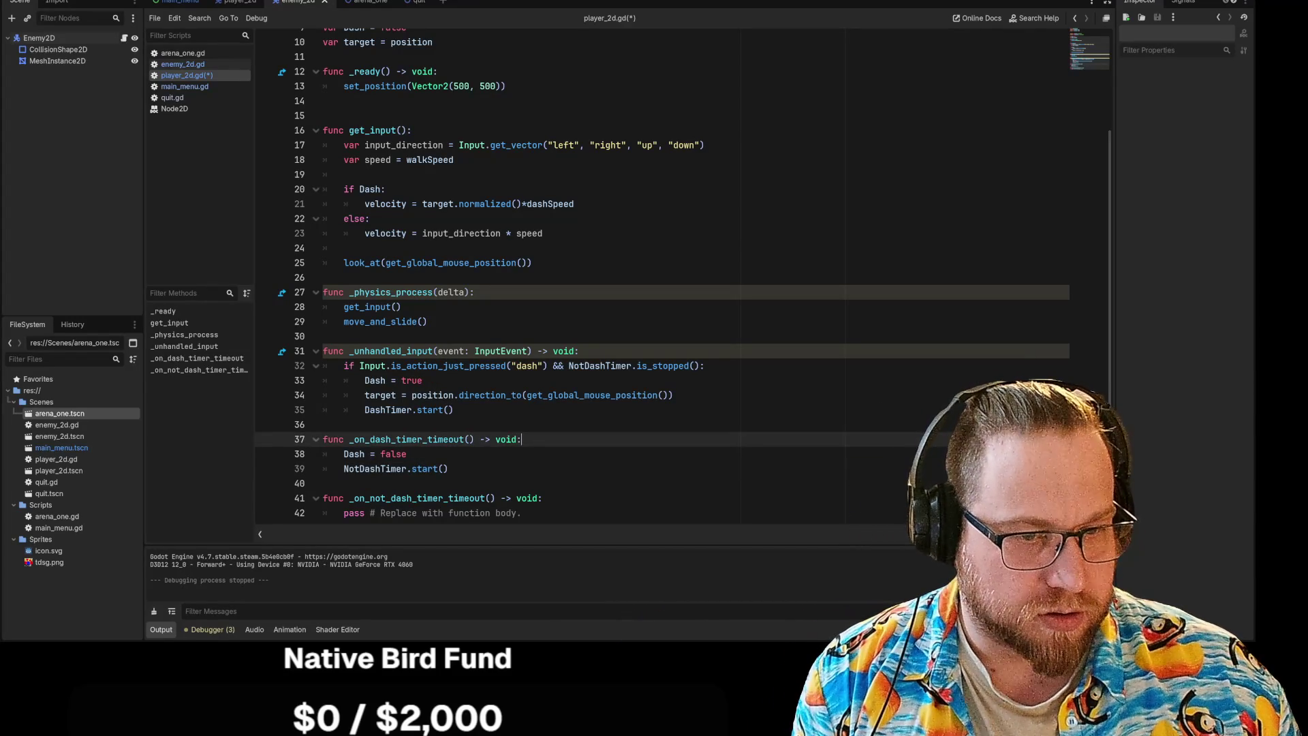
pyautogui.click(449, 469)
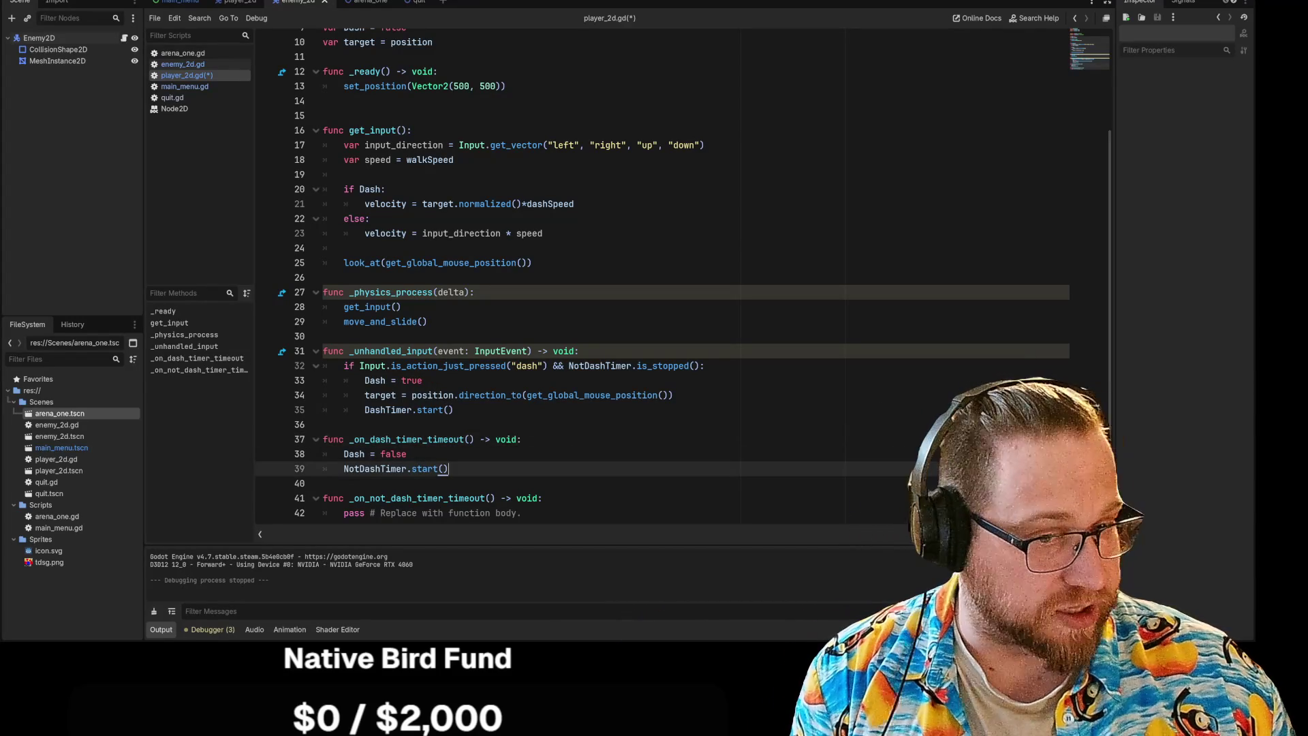
pyautogui.click(407, 454)
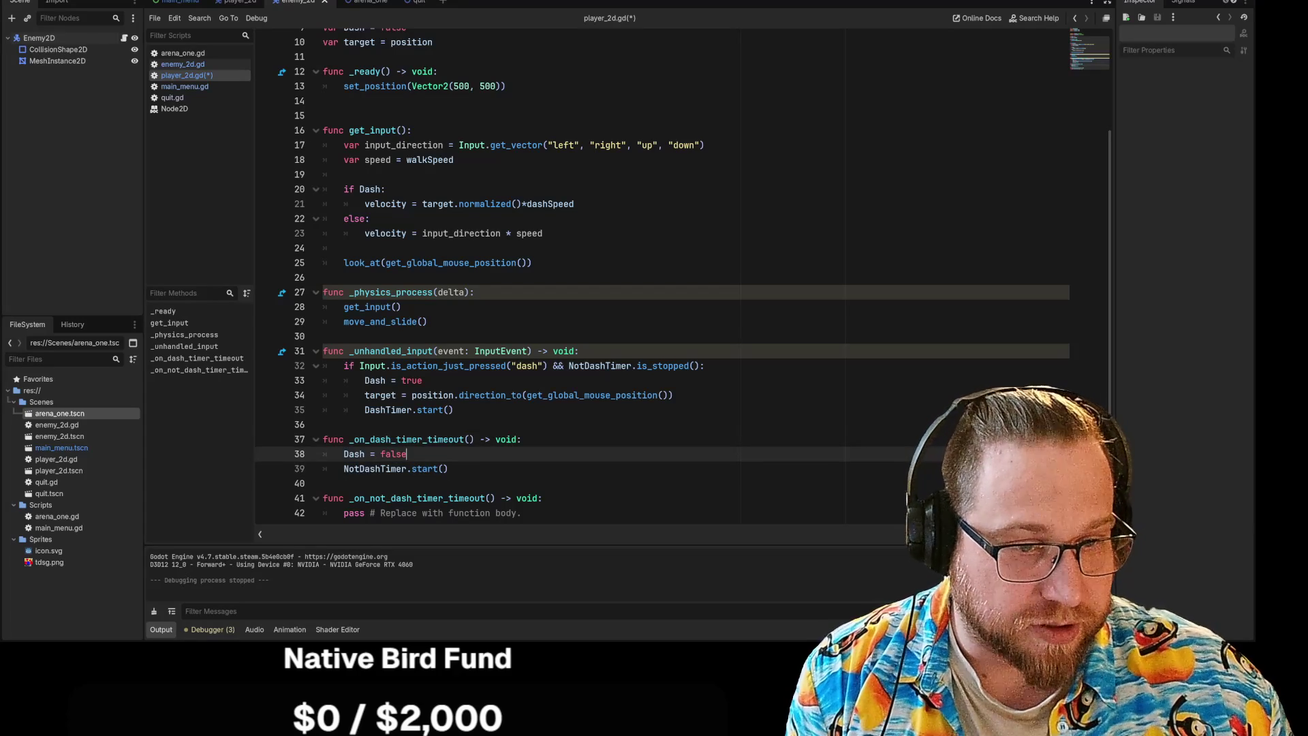
pyautogui.click(453, 410)
pyautogui.click(322, 425)
pyautogui.click(406, 454)
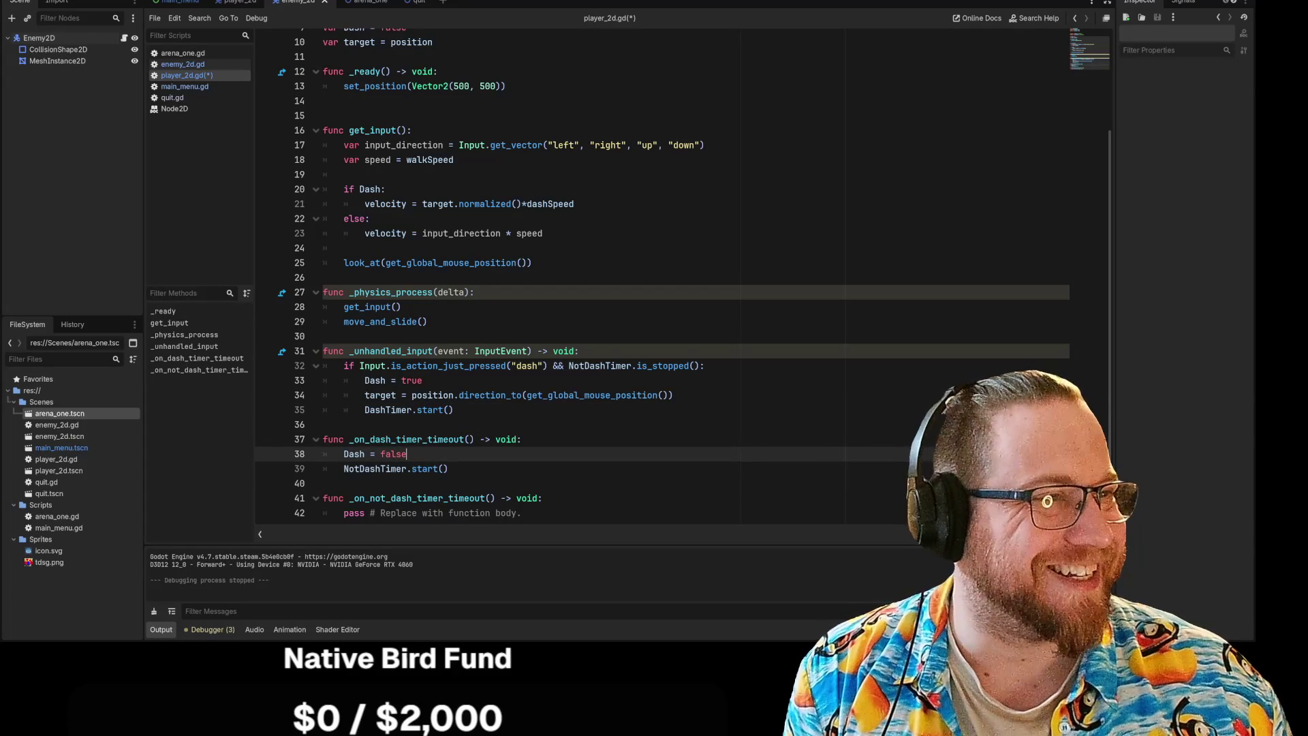
pyautogui.click(1056, 2)
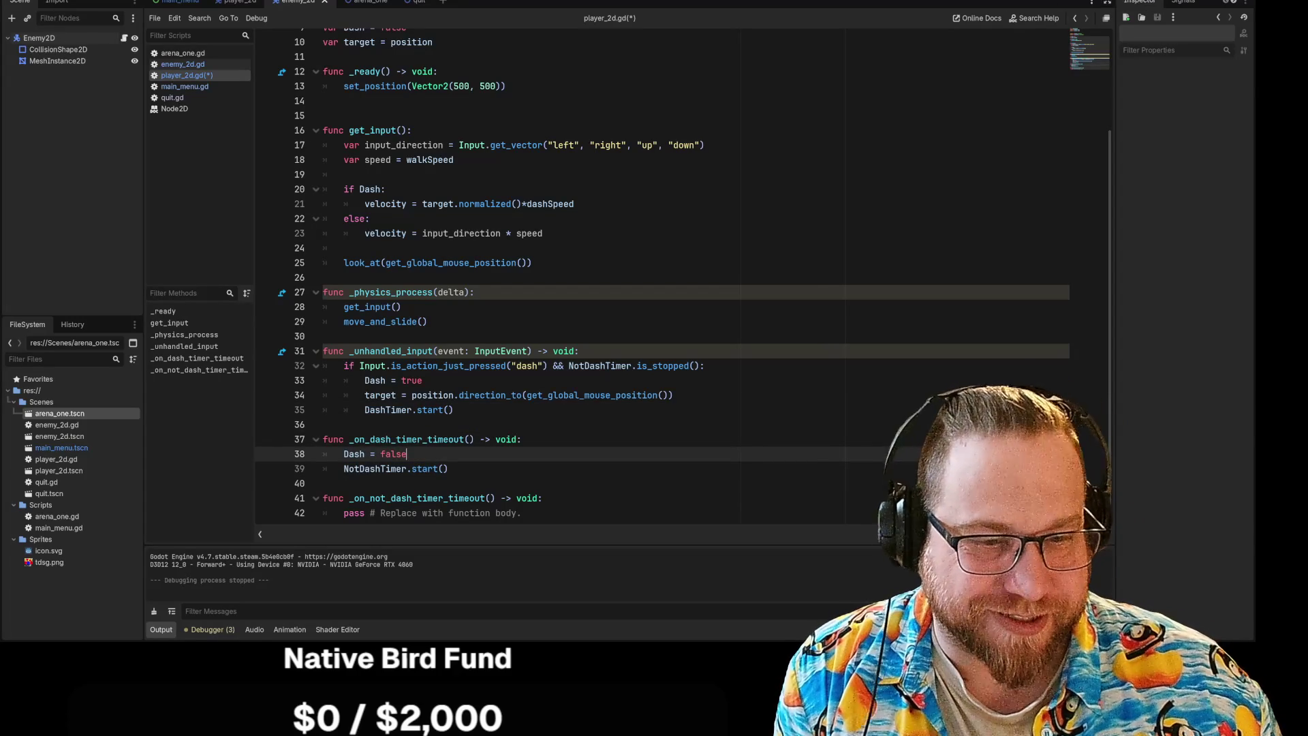
pyautogui.click(656, 349)
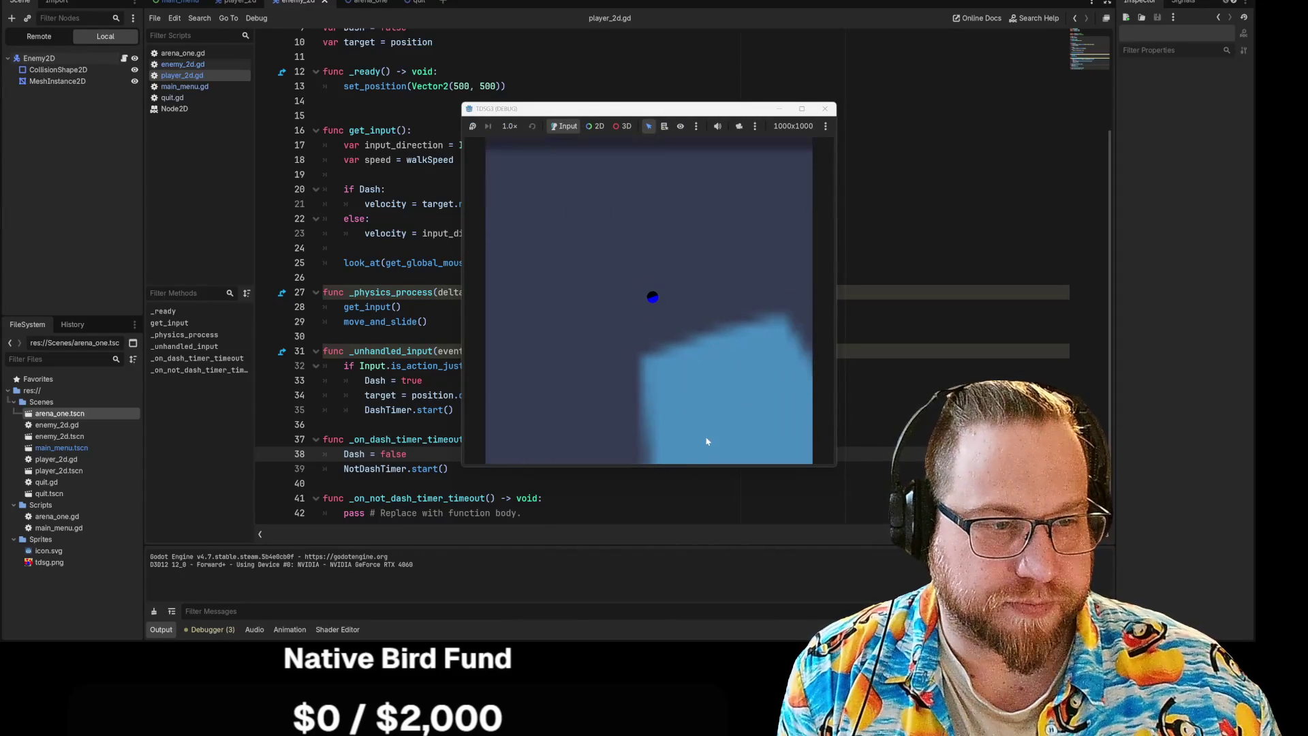
pyautogui.click(825, 109)
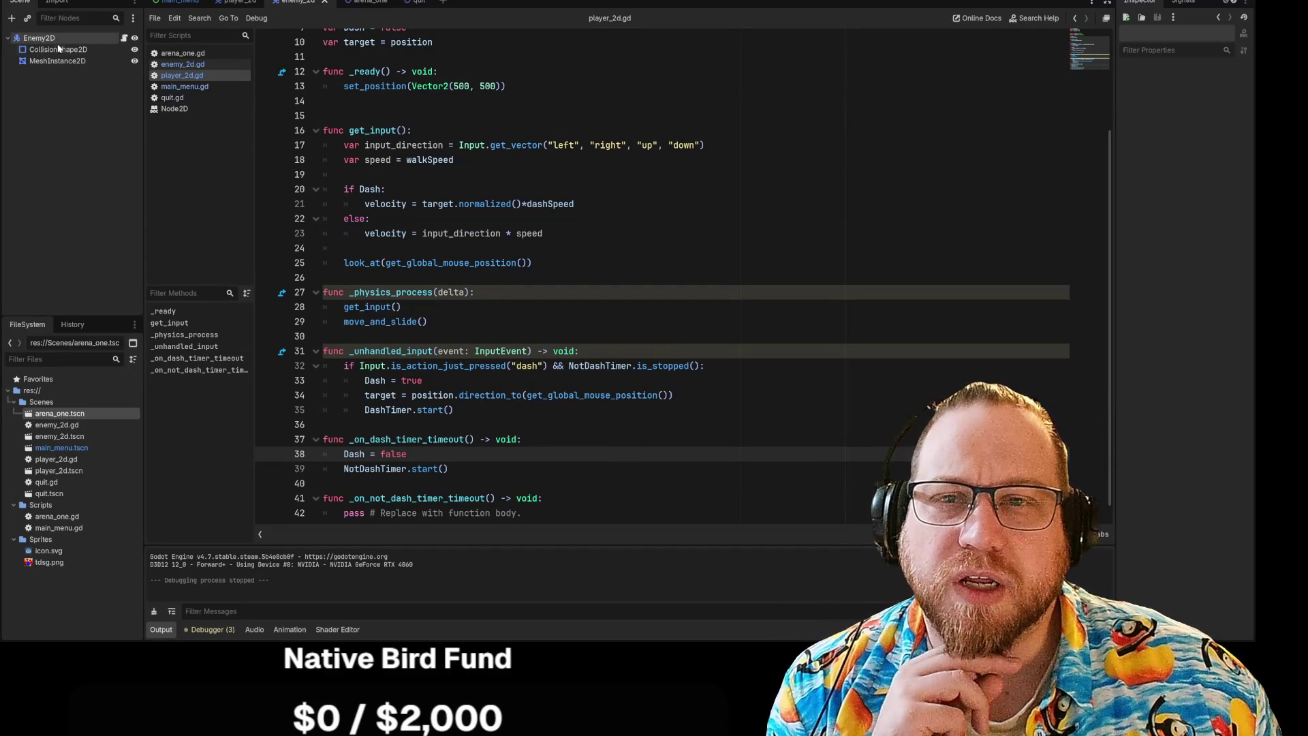
# In the player_2d scene, check NotDashTimer's Process Callback and leave it on Idle.
pyautogui.click(227, 3)
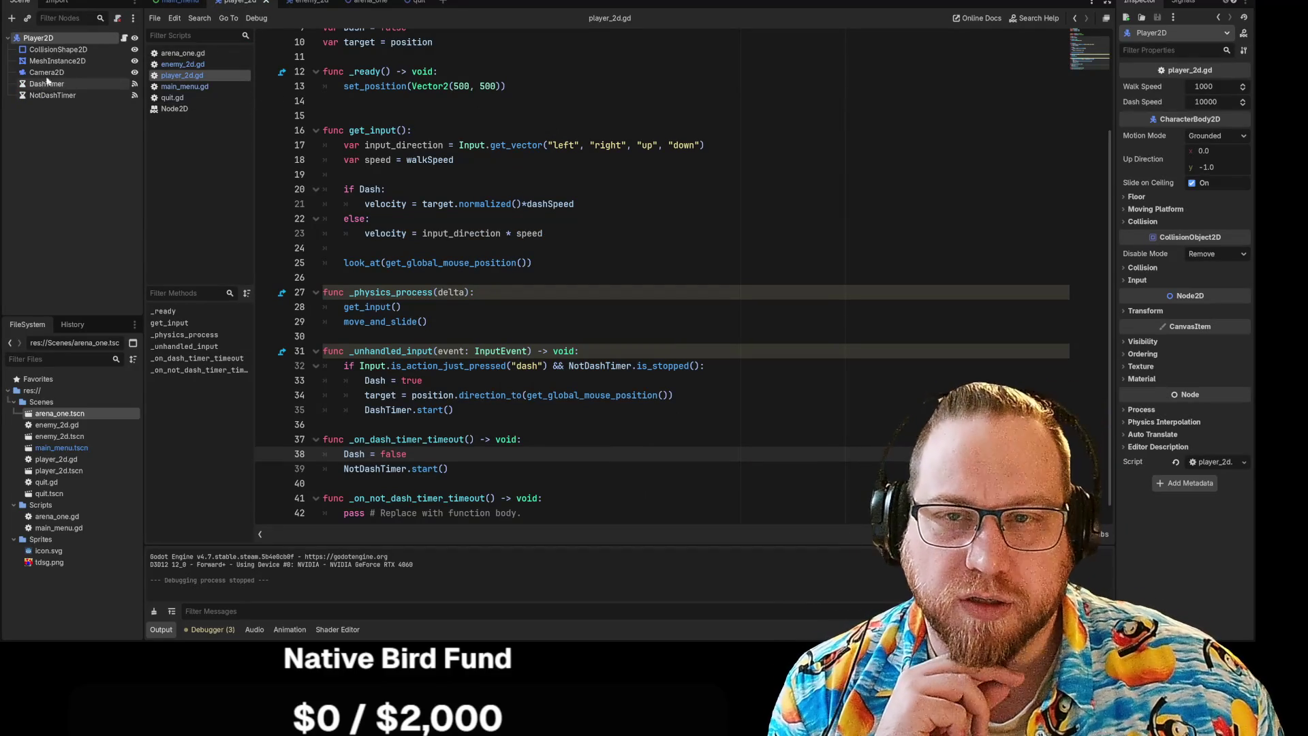
pyautogui.click(447, 468)
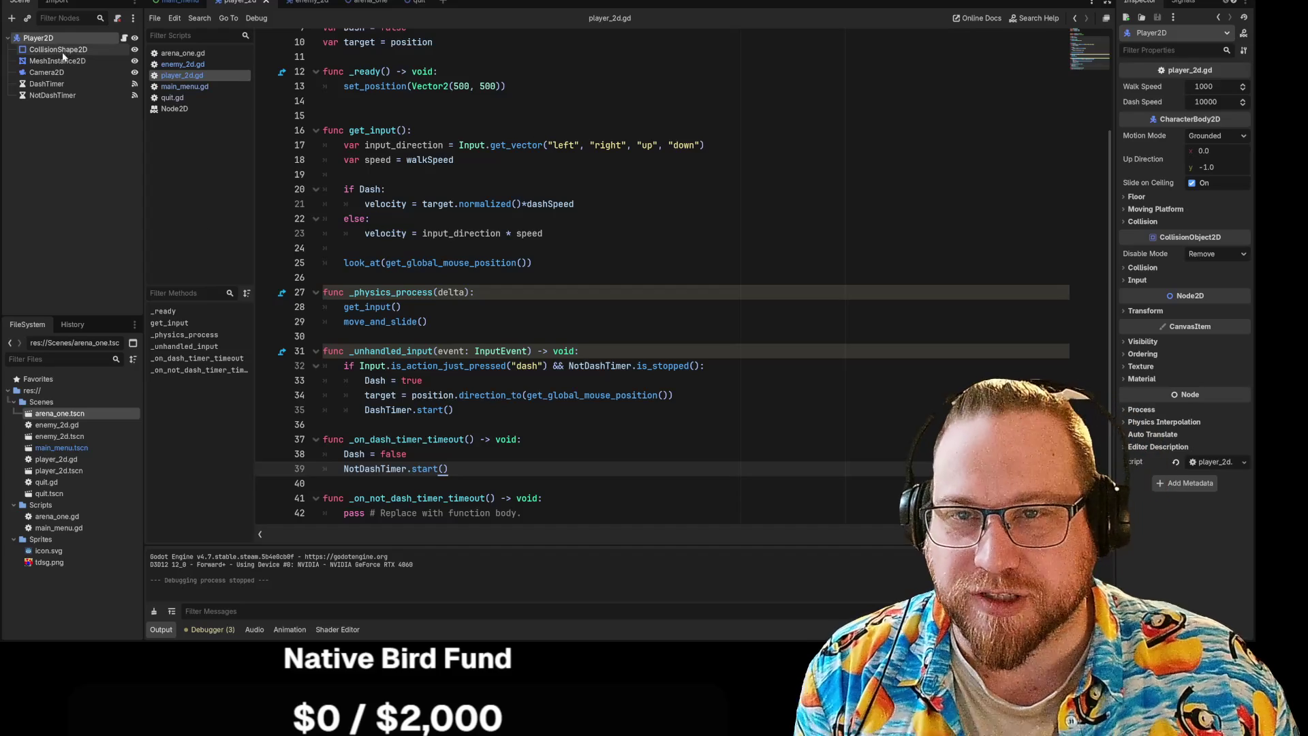
pyautogui.click(43, 95)
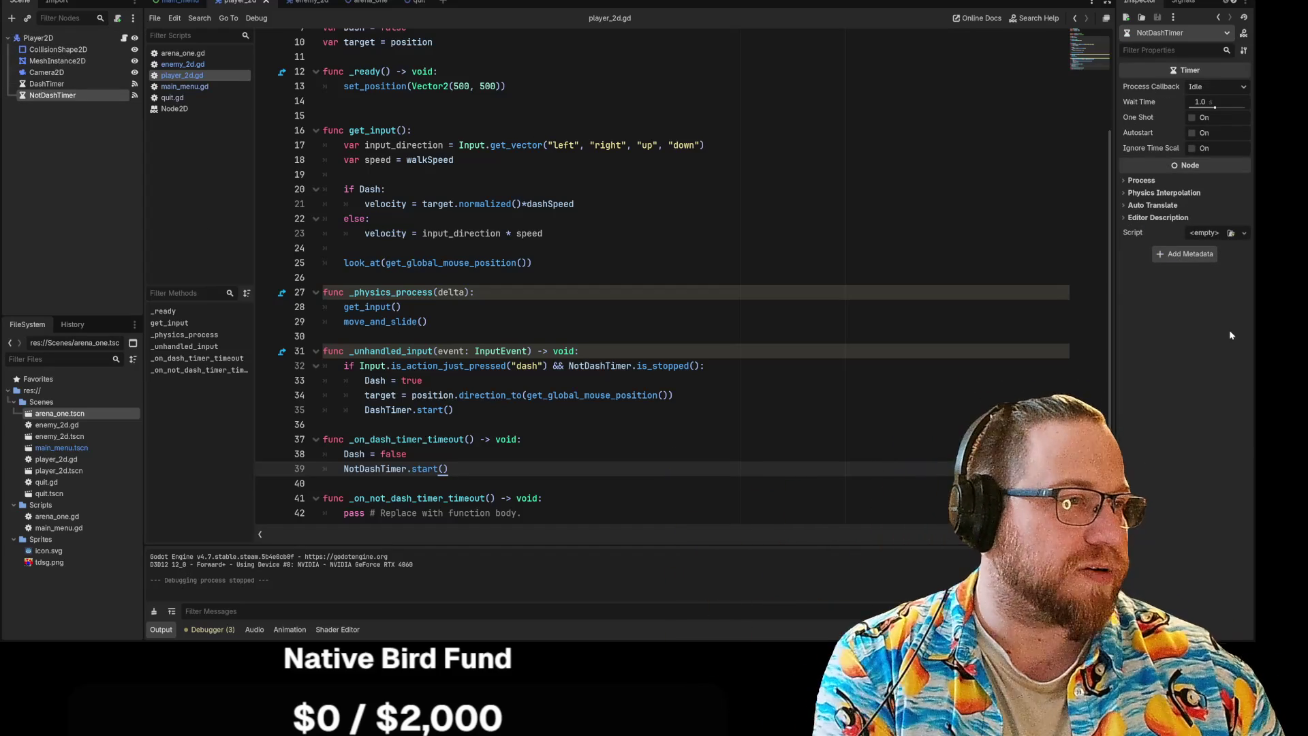
pyautogui.click(1224, 90)
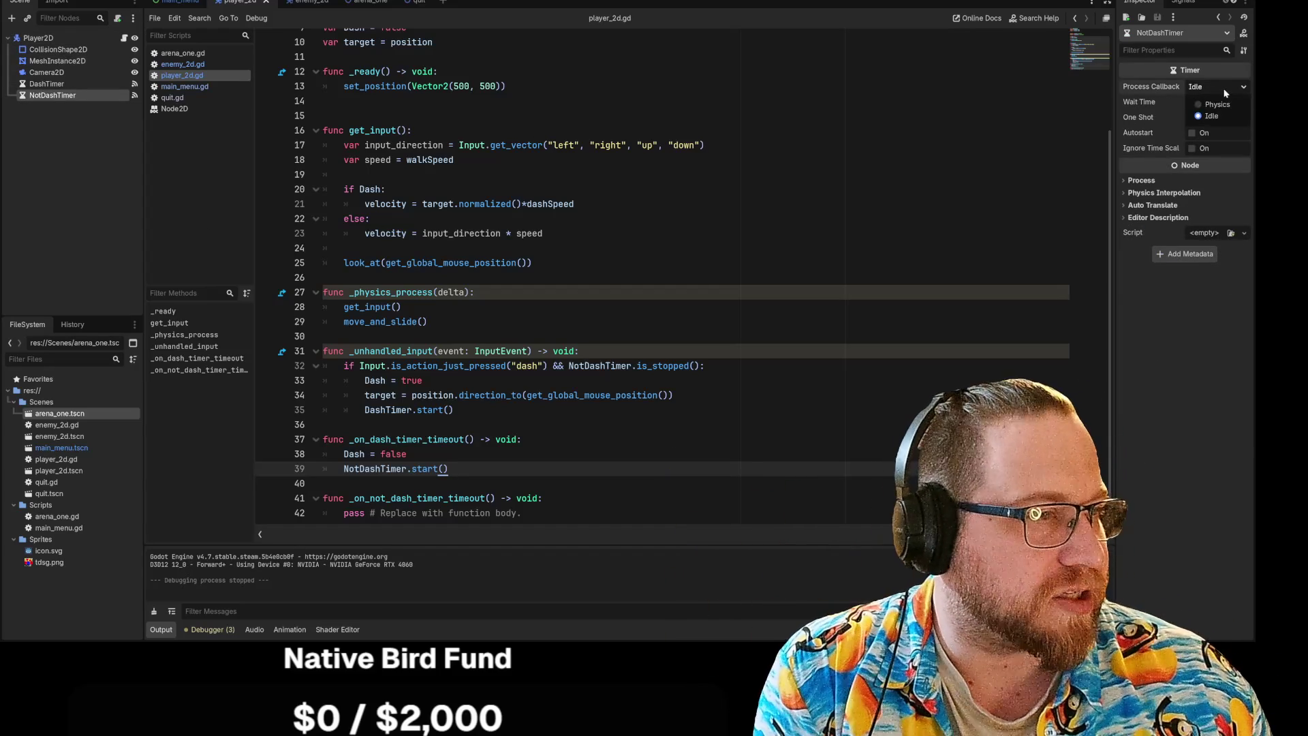
pyautogui.click(1224, 90)
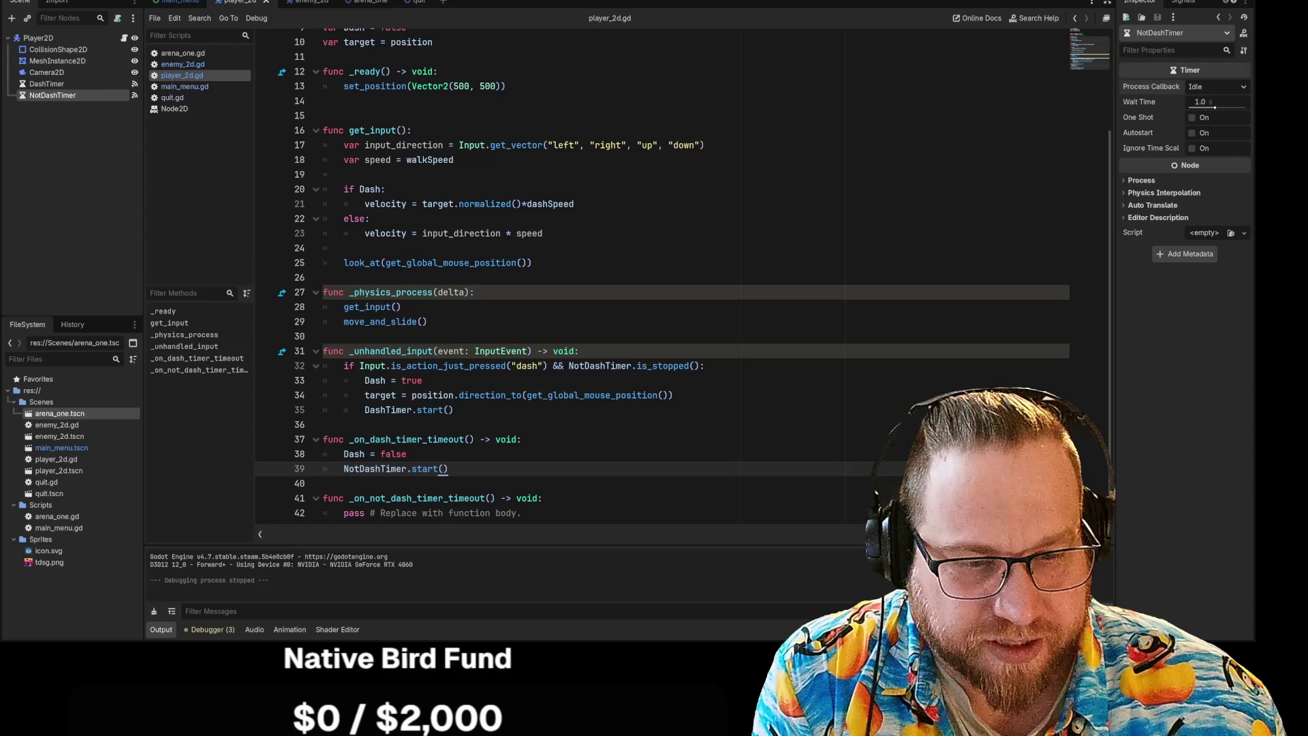
pyautogui.moveTo(429, 469)
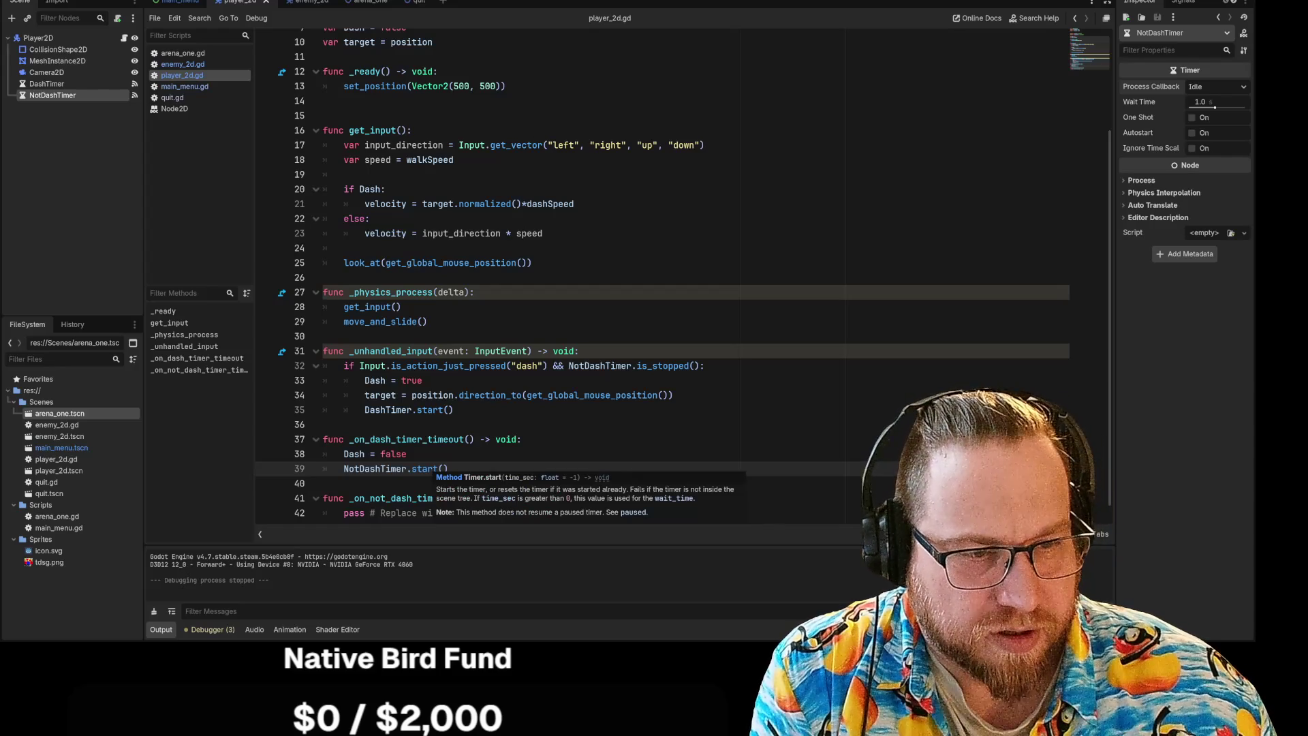
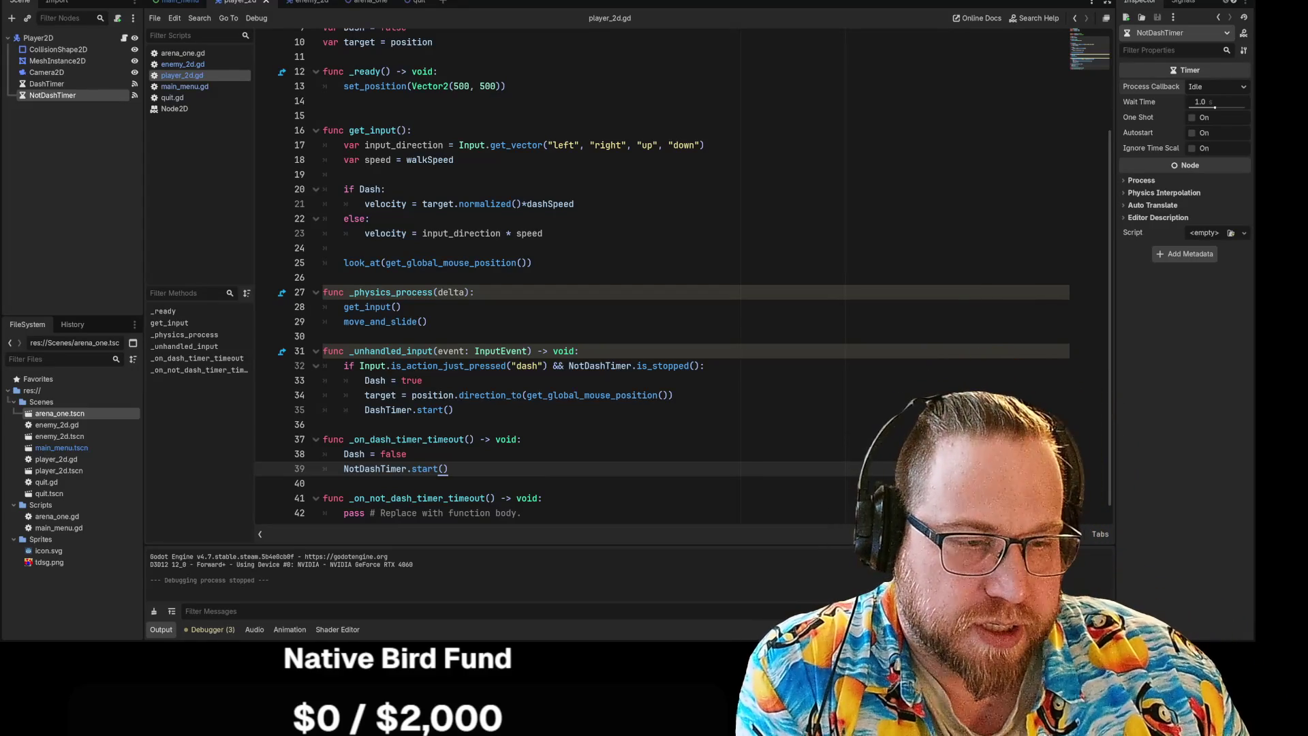
# Check the line 32 dash condition against the Timer class documentation, then return to player_2d.gd.
pyautogui.click(705, 366)
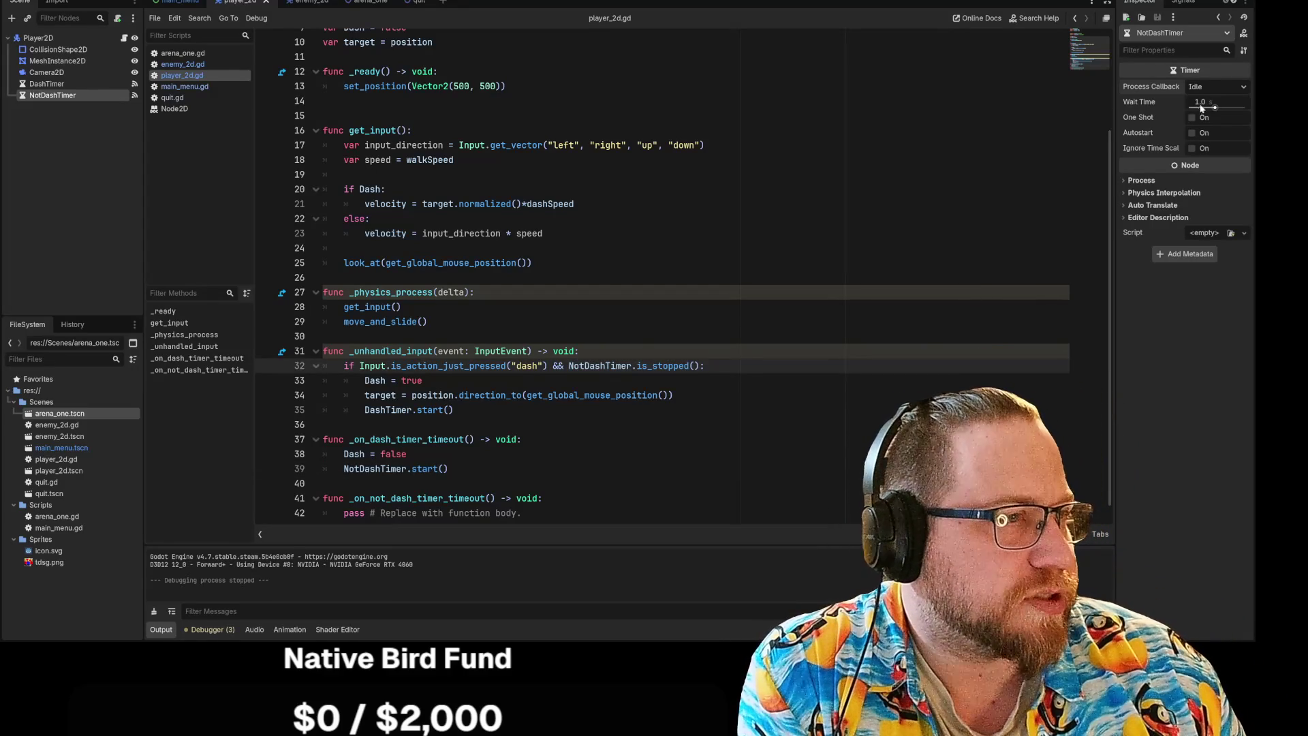
pyautogui.moveTo(1193, 72)
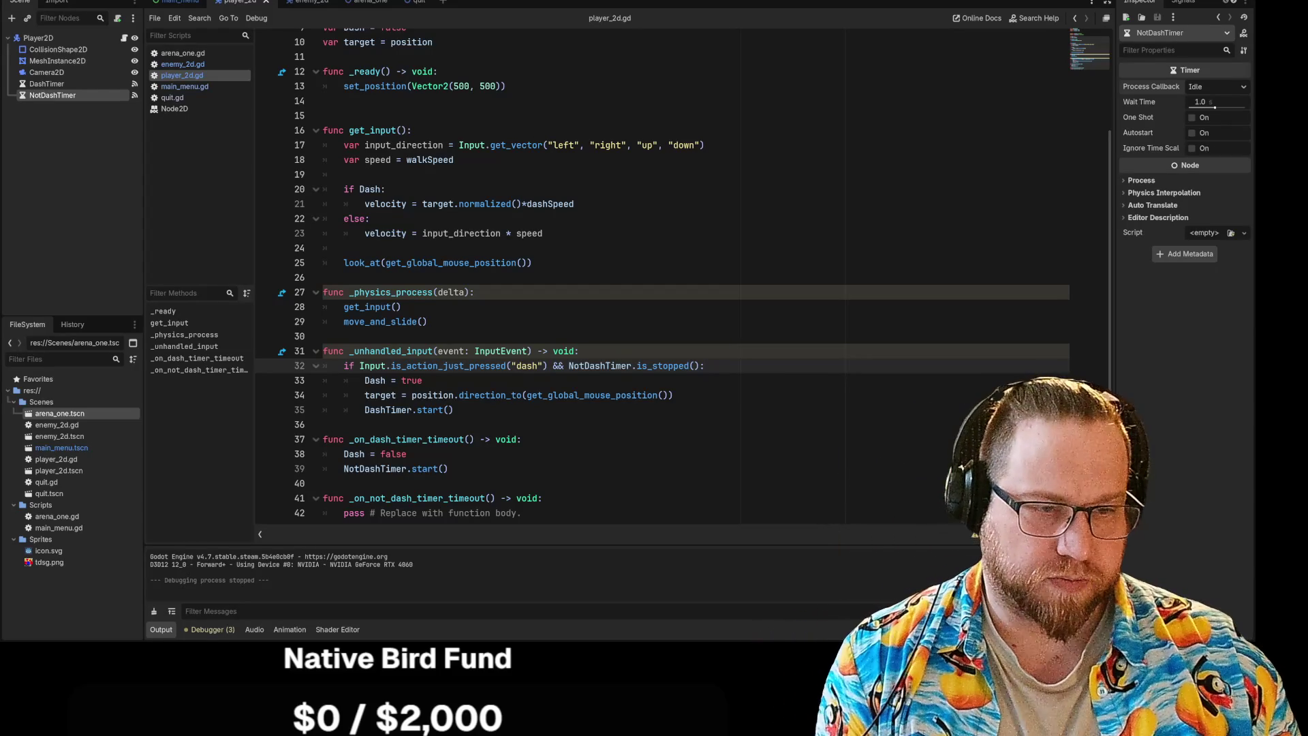
pyautogui.keyDown('ctrl'); pyautogui.click(664, 368); pyautogui.keyUp('ctrl')
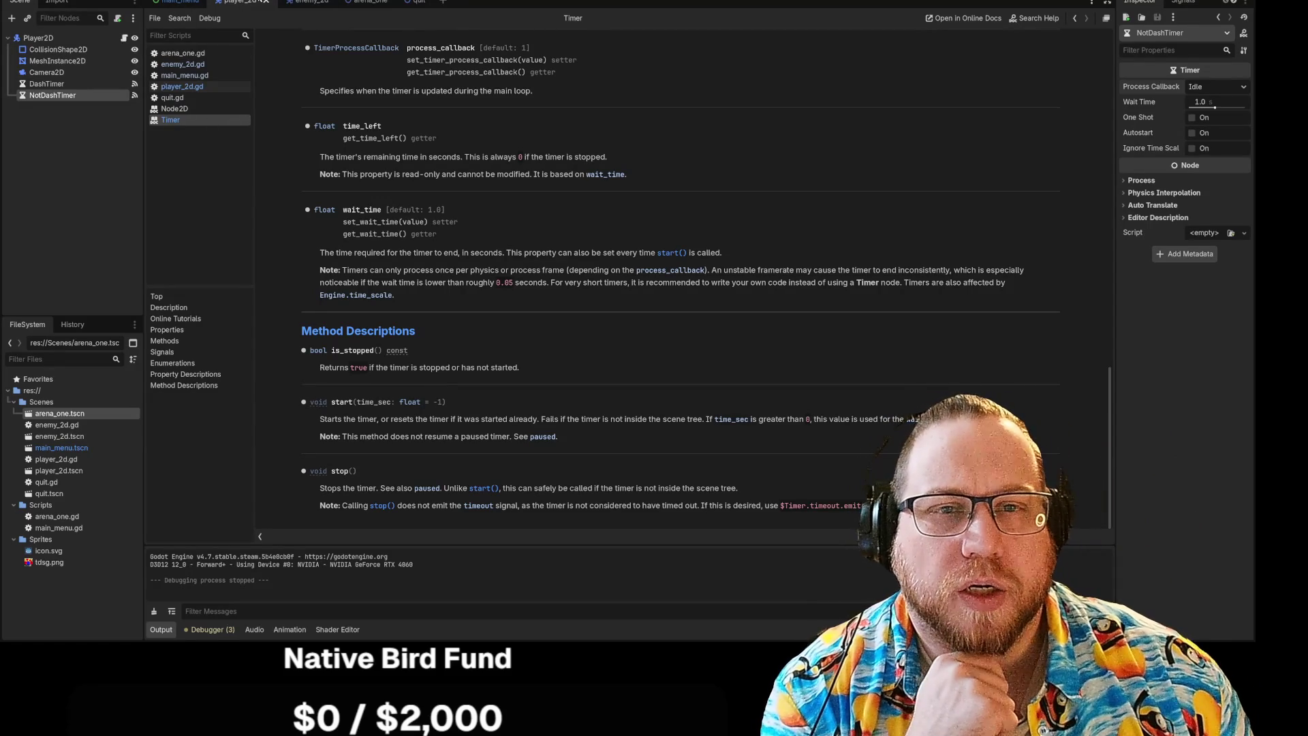
pyautogui.click(183, 66)
pyautogui.click(182, 86)
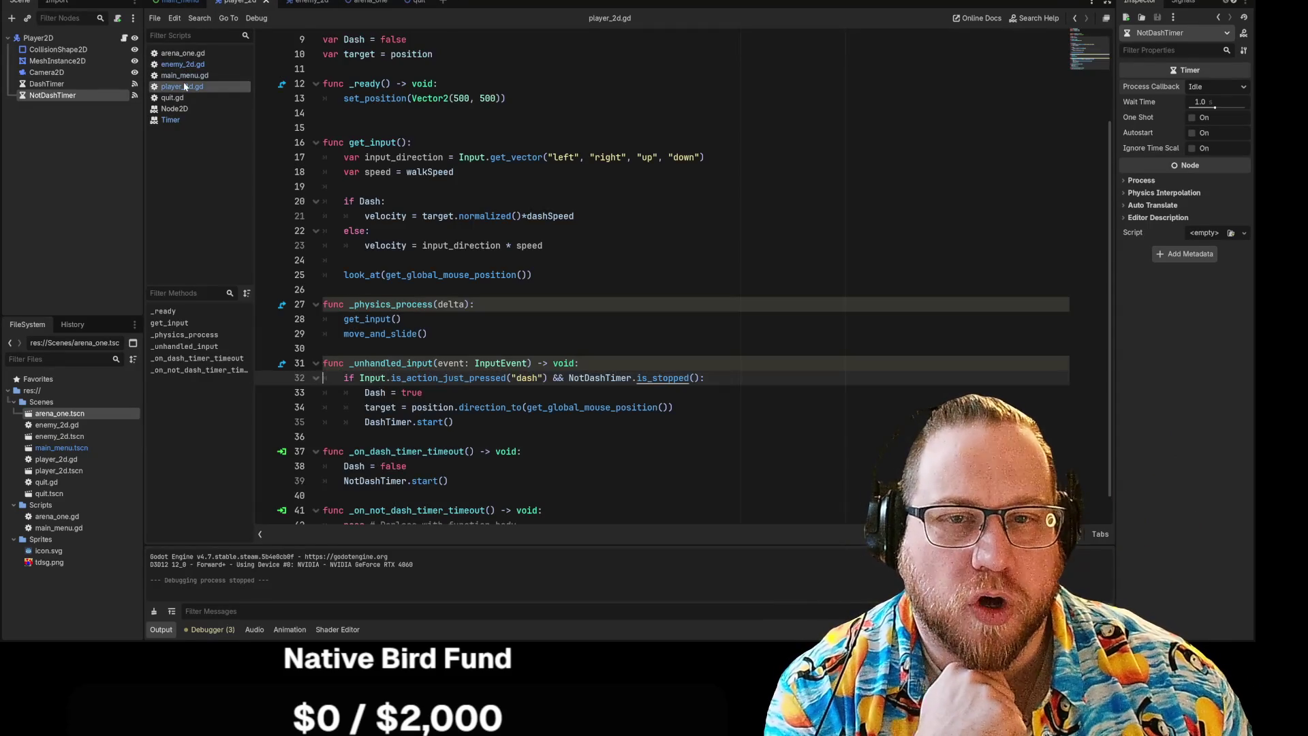
pyautogui.scroll(-1, 661, 272)
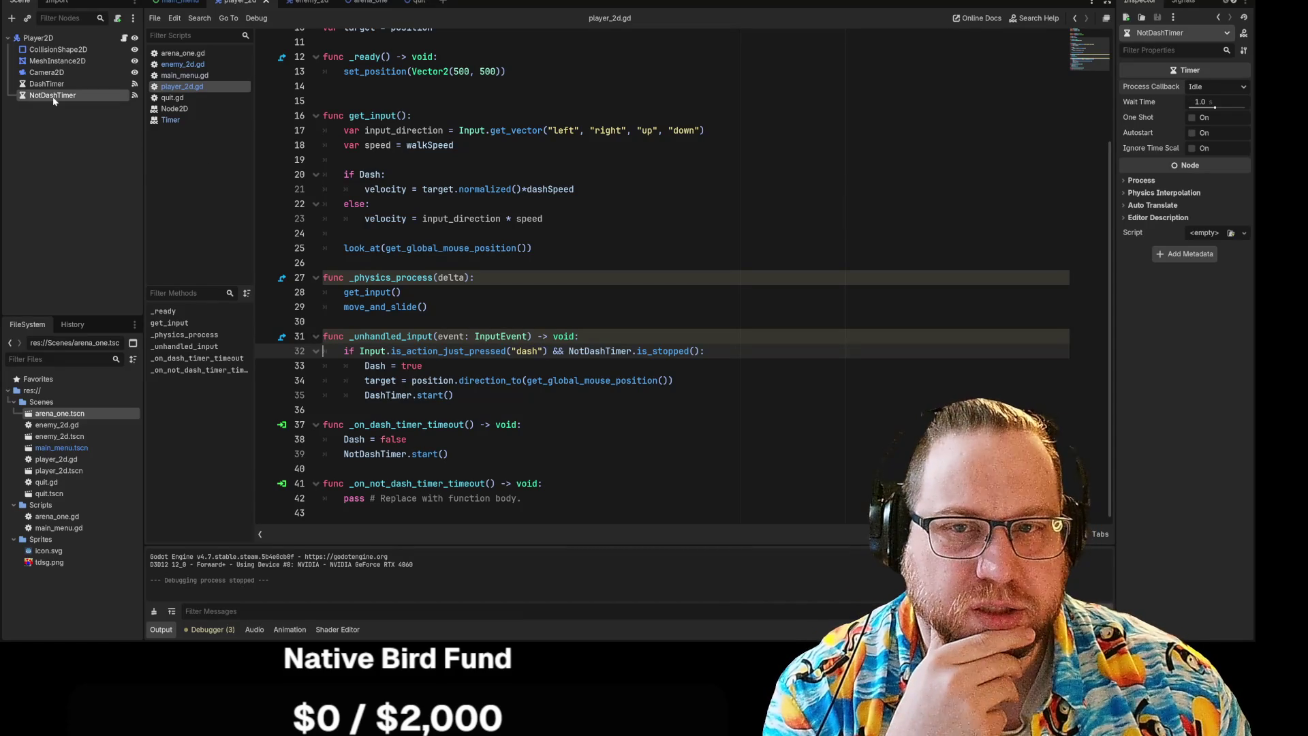
# Run the game, start from the main menu, walk the player around with WASD, then stop it.
pyautogui.press('F5')
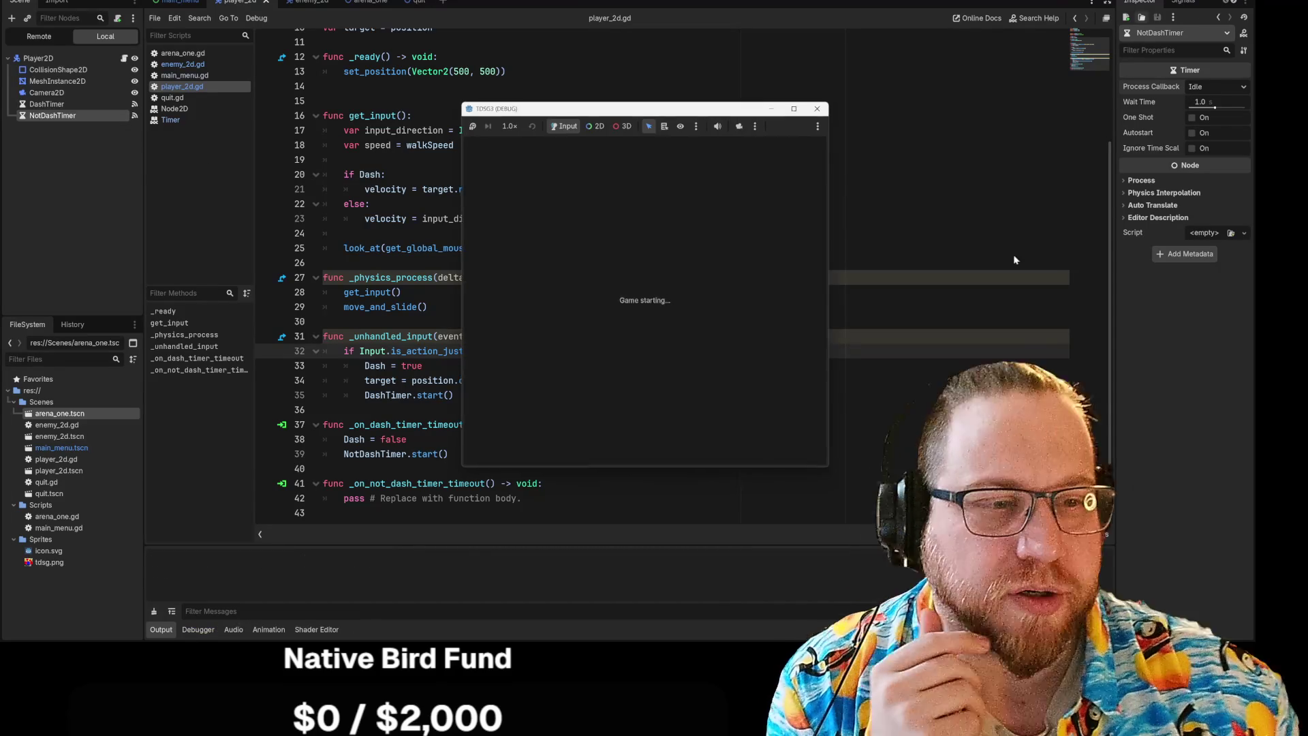
pyautogui.click(647, 344)
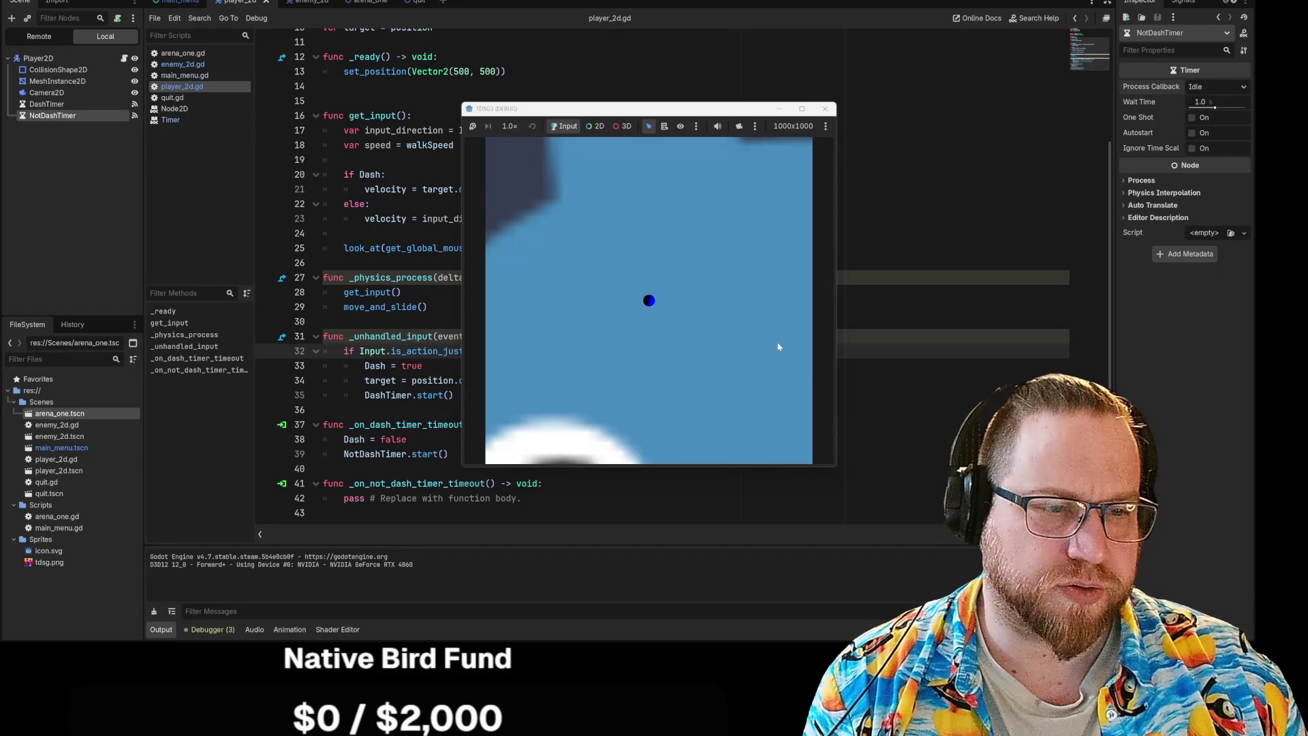
pyautogui.press('a')
pyautogui.press('s')
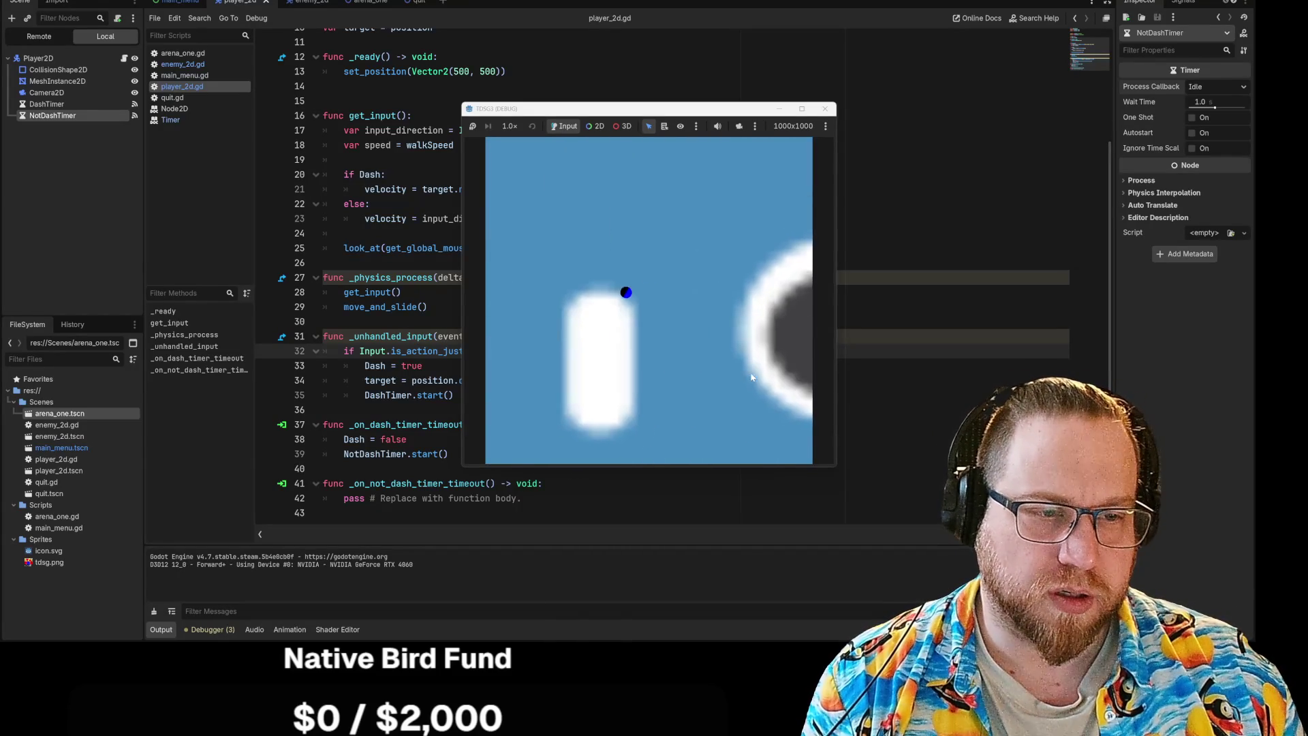
pyautogui.press('w')
pyautogui.press('a')
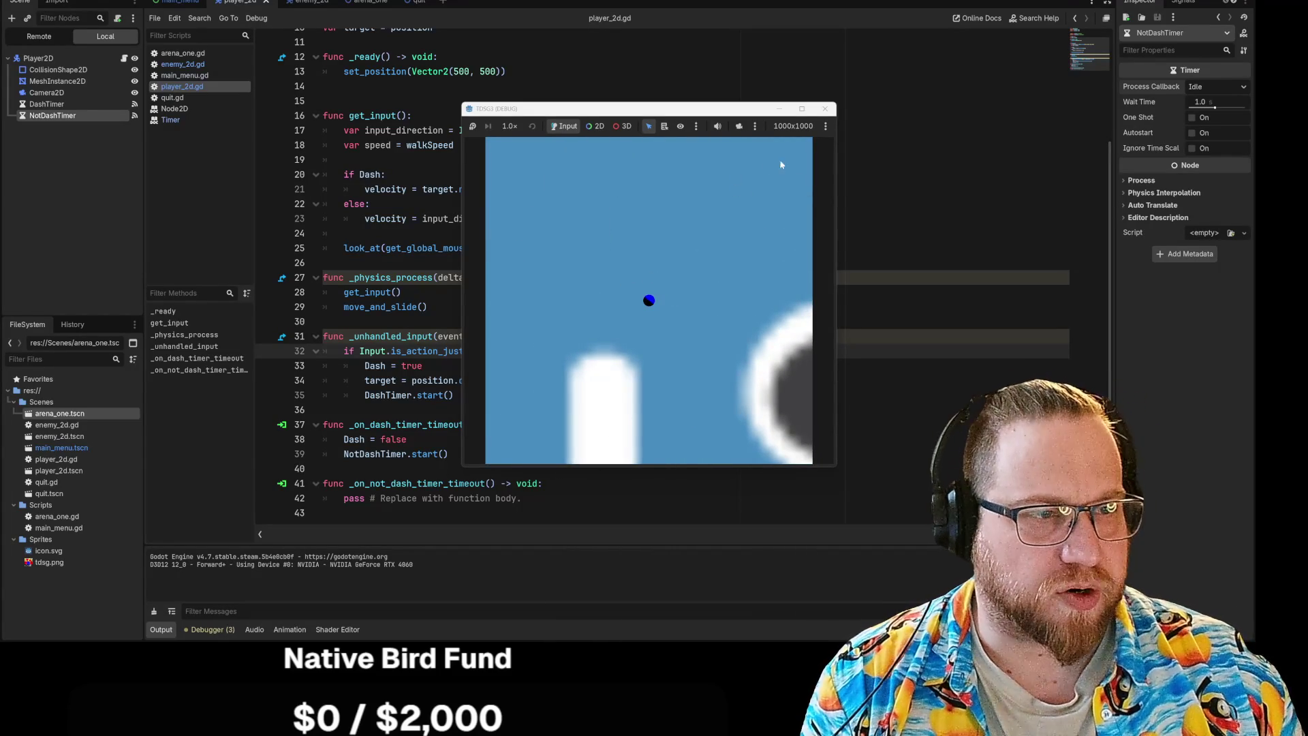
pyautogui.click(823, 109)
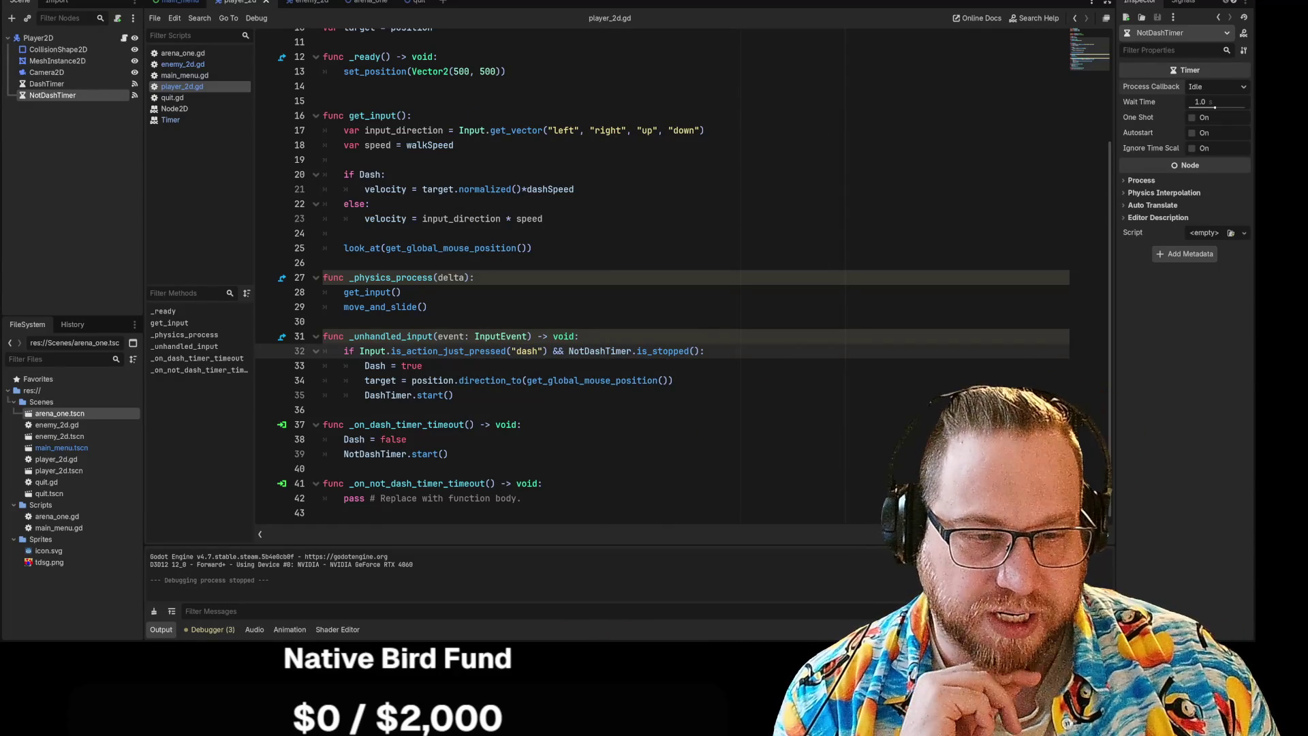
# Review the DashTimer and NotDashTimer lines and timeout handlers, then view DashTimer's signal connections.
pyautogui.click(448, 453)
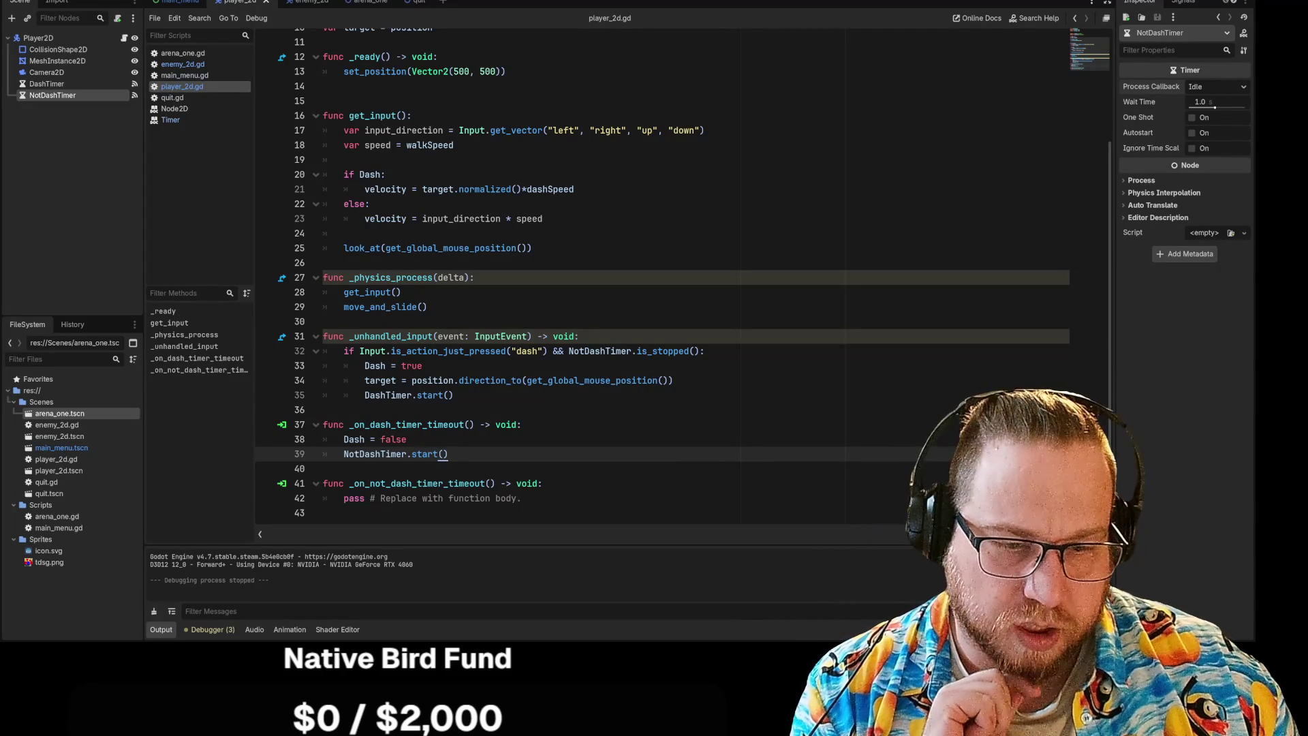
pyautogui.tripleClick(422, 498)
pyautogui.click(521, 498)
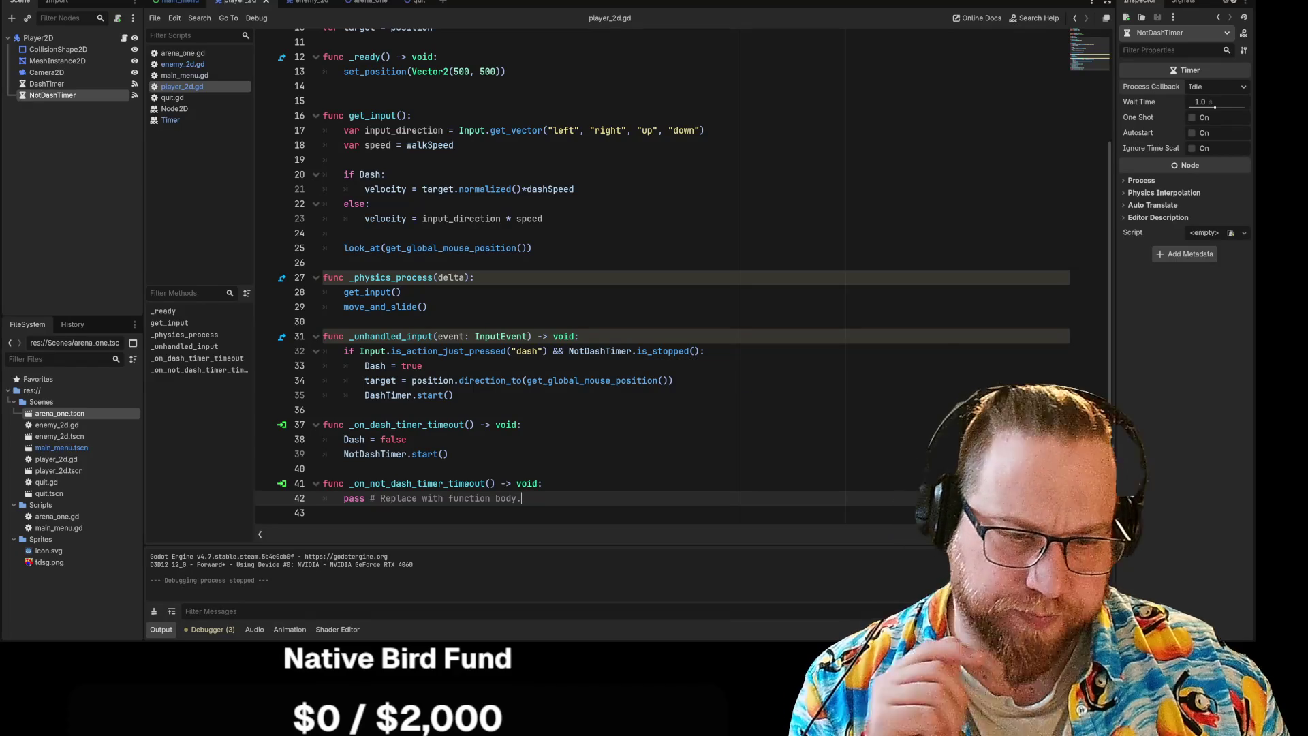
pyautogui.moveTo(344, 439); pyautogui.dragTo(407, 439)
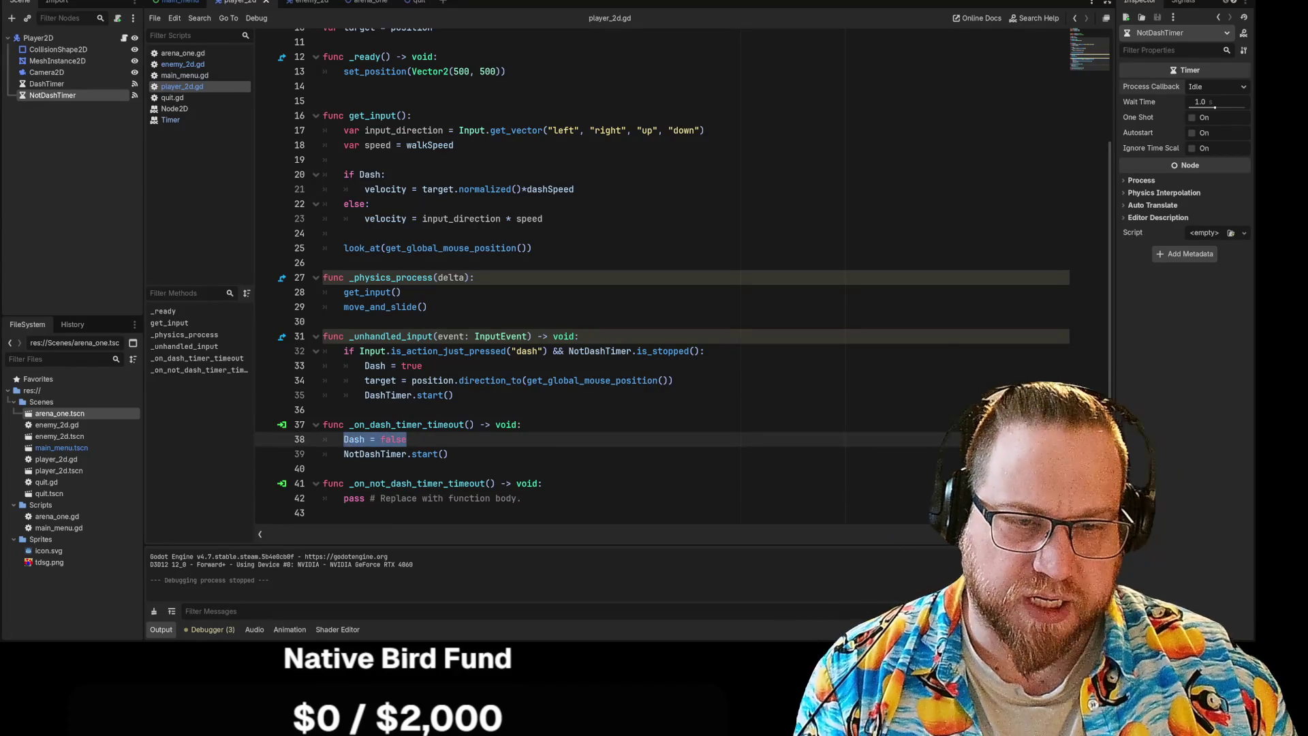
pyautogui.click(448, 454)
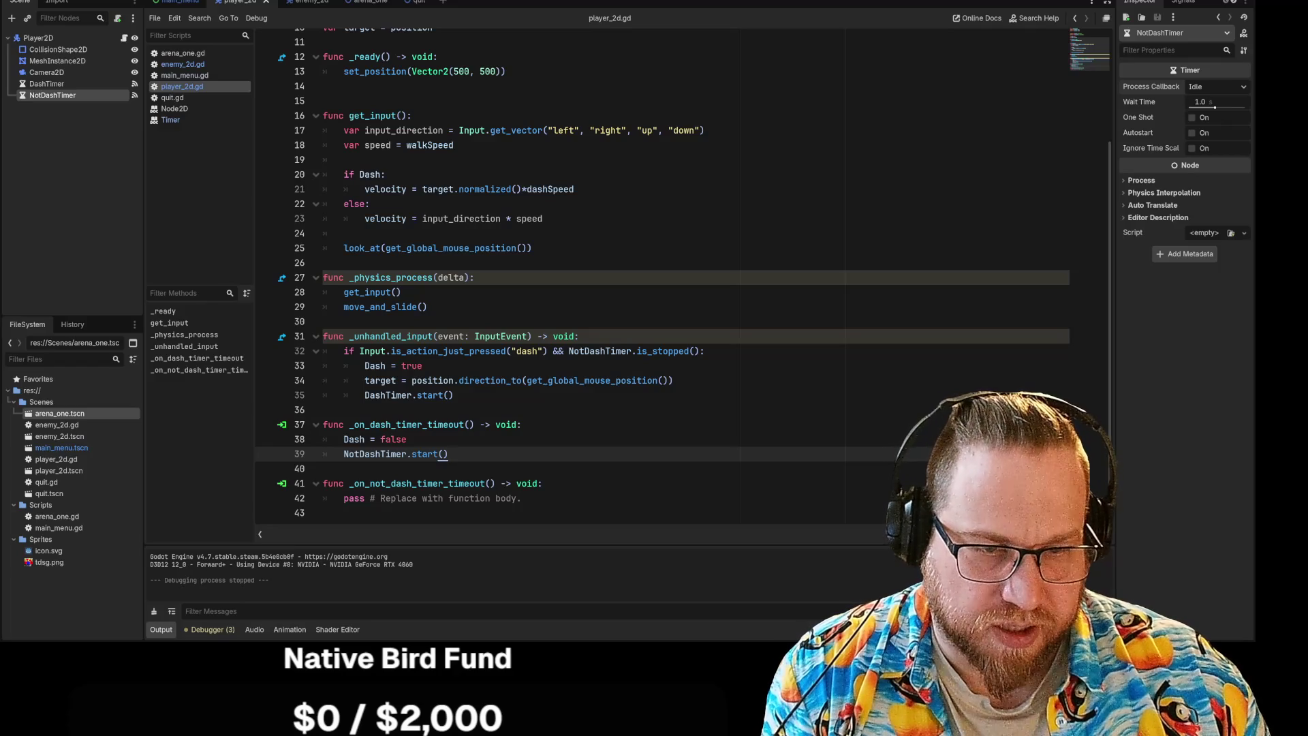
pyautogui.click(454, 395)
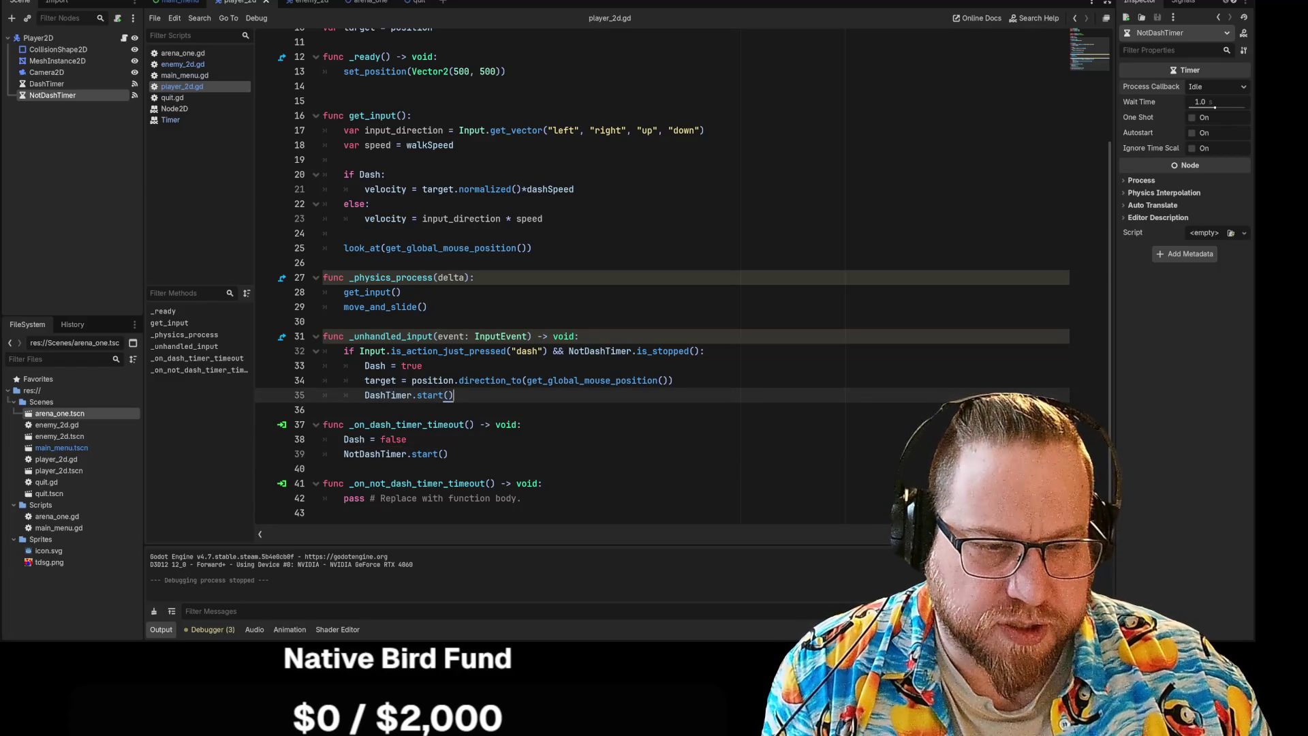
pyautogui.click(521, 425)
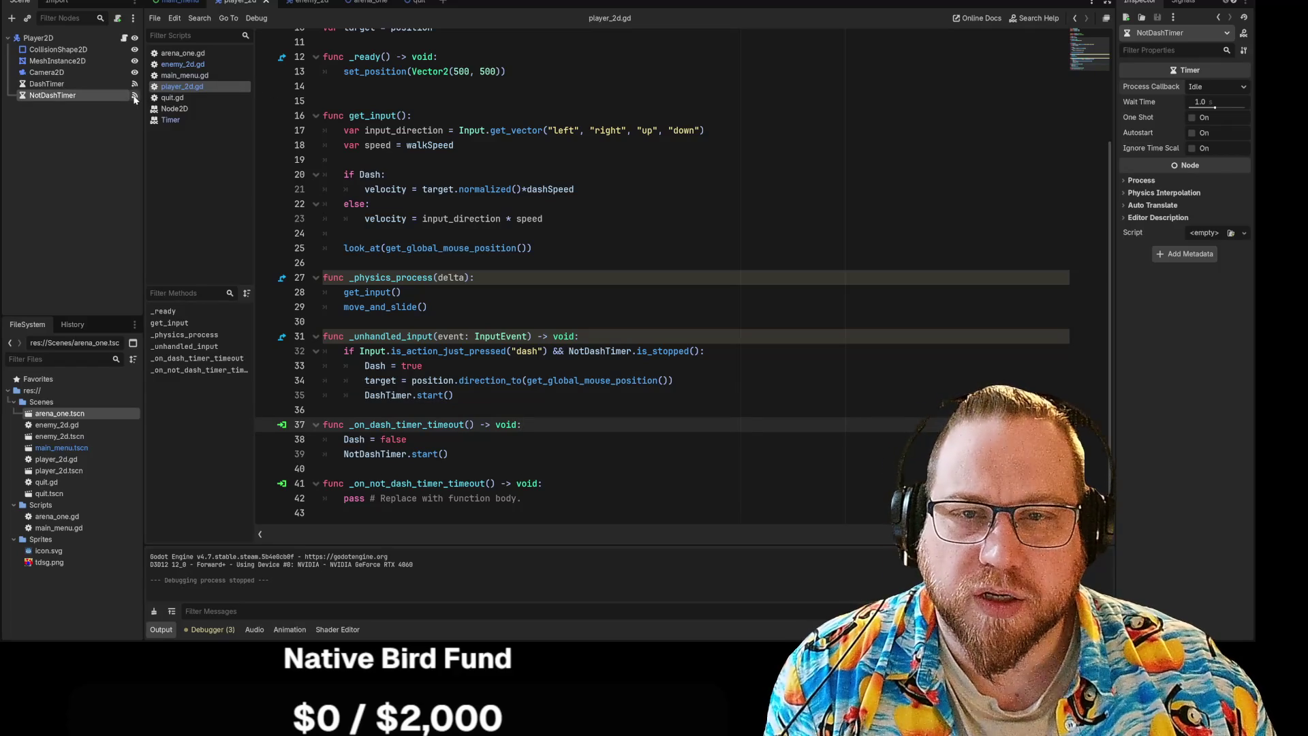
pyautogui.click(135, 96)
pyautogui.click(135, 84)
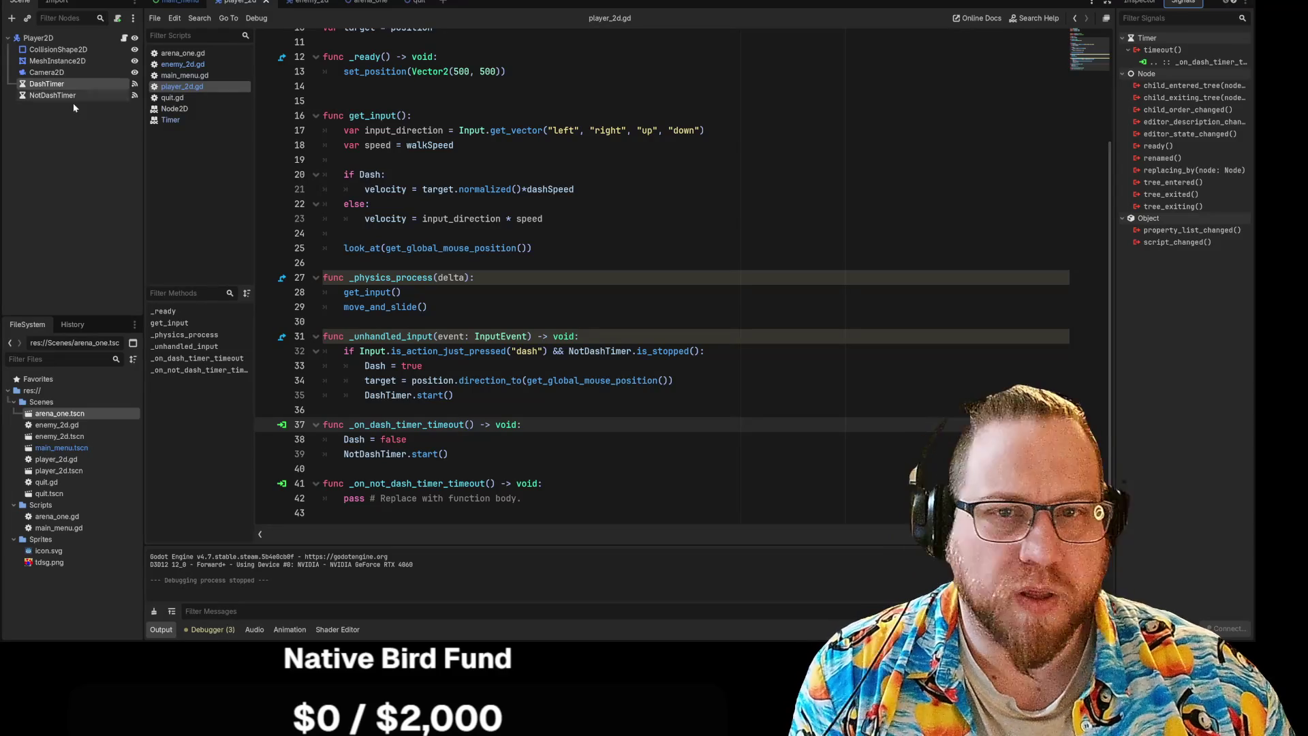
pyautogui.click(49, 94)
pyautogui.click(48, 86)
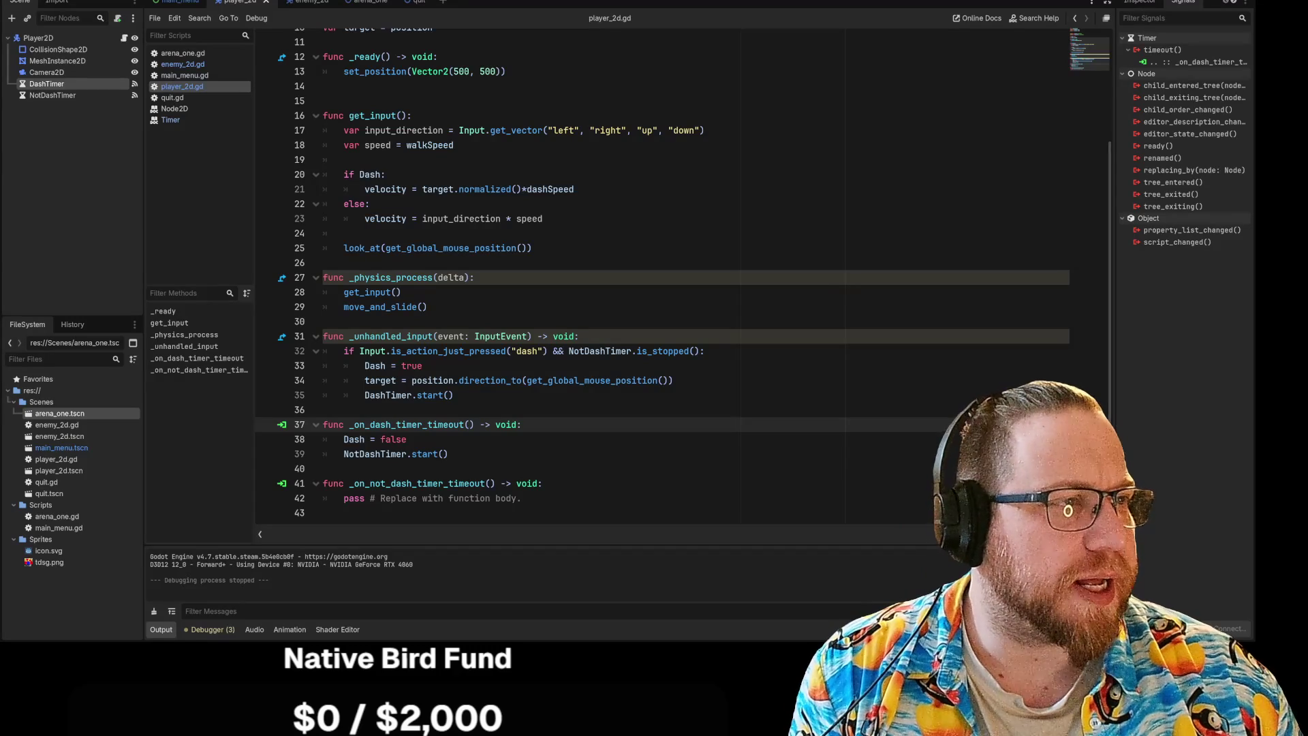
pyautogui.click(648, 368)
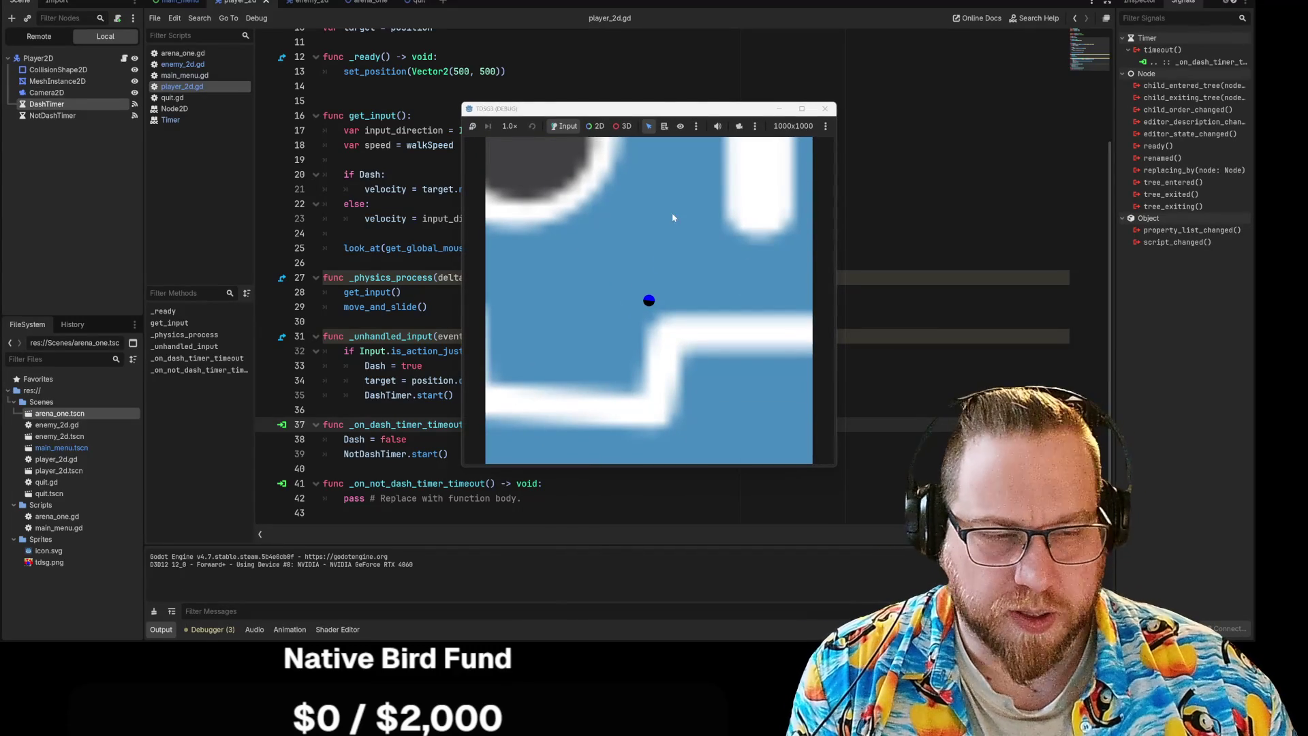
pyautogui.moveTo(678, 103); pyautogui.dragTo(976, 108)
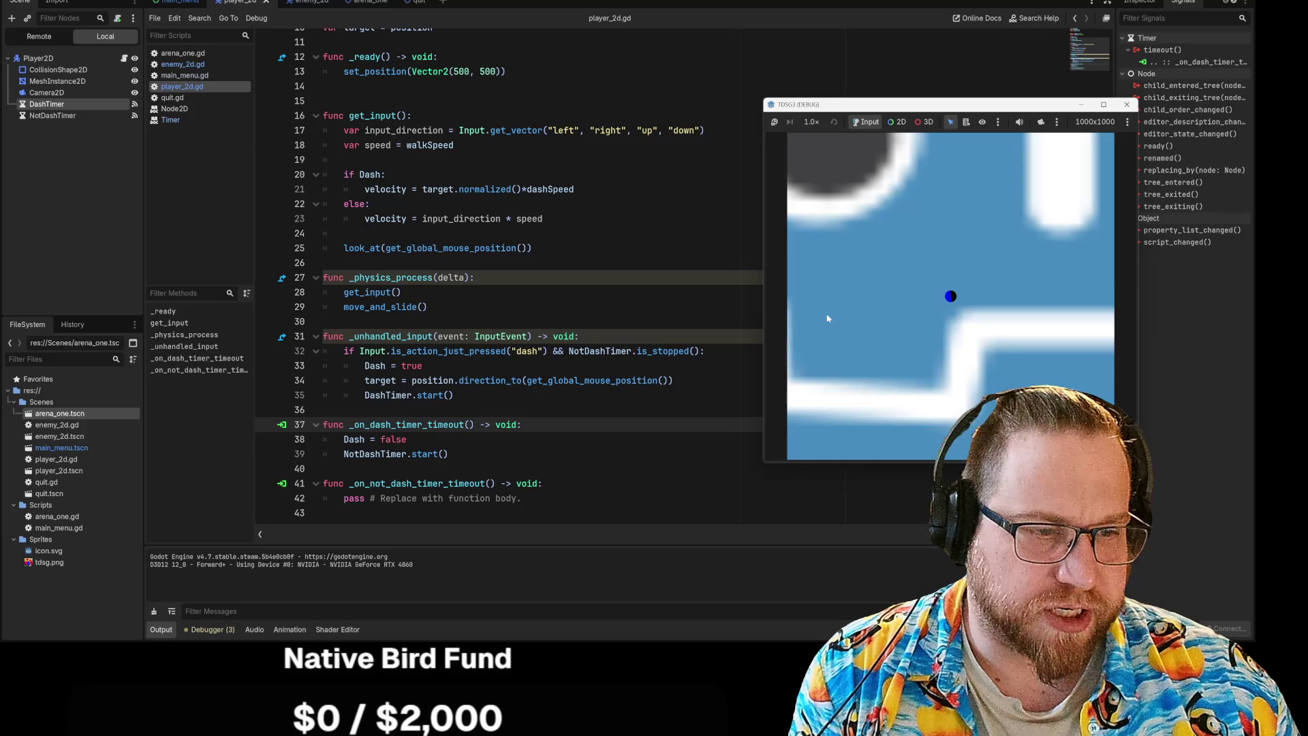
pyautogui.click(1125, 104)
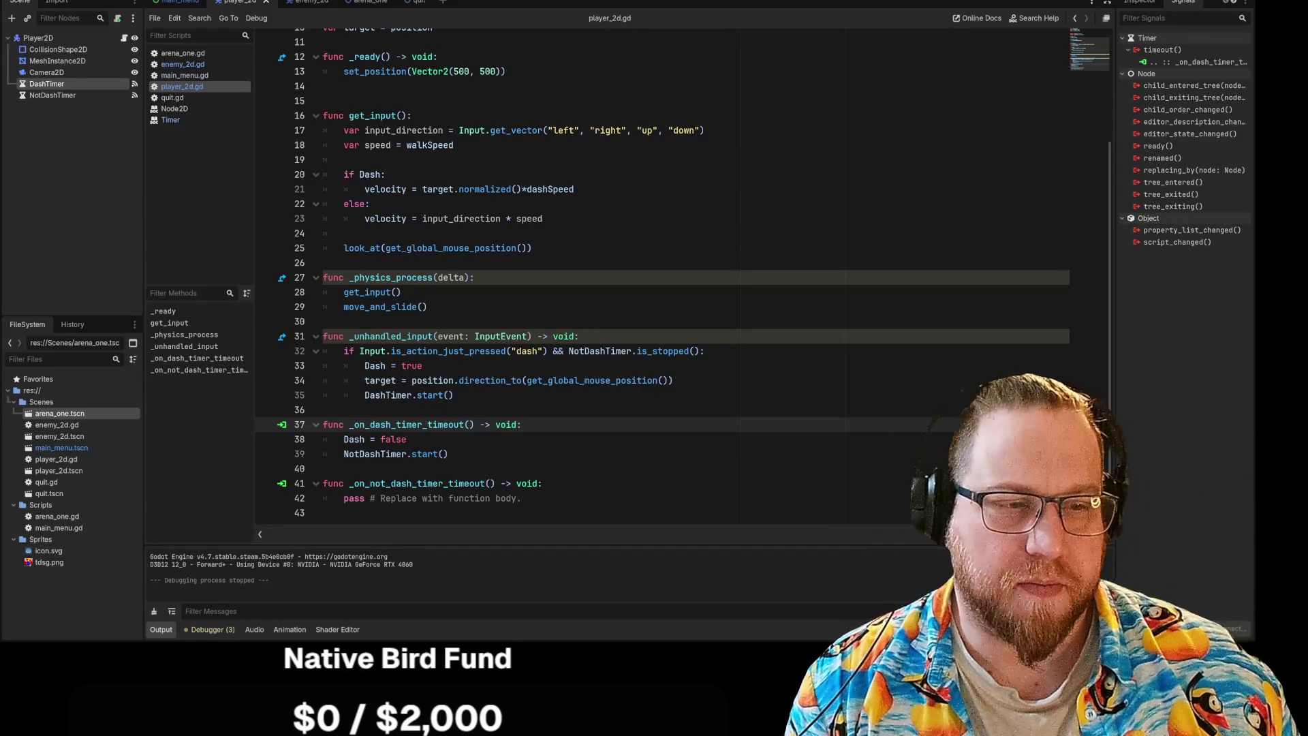
# Fix the is_stopped() call in the line 32 dash condition.
pyautogui.moveTo(709, 351); pyautogui.dragTo(422, 366)
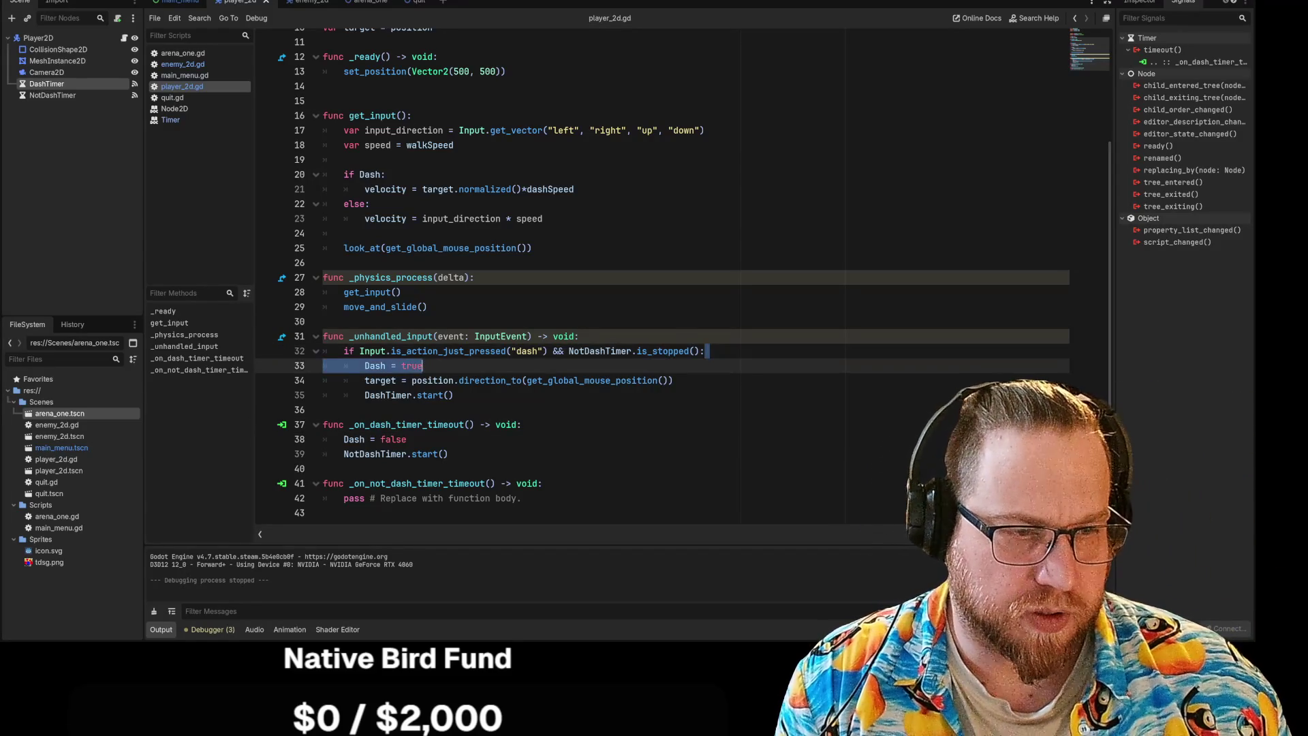
pyautogui.click(699, 351)
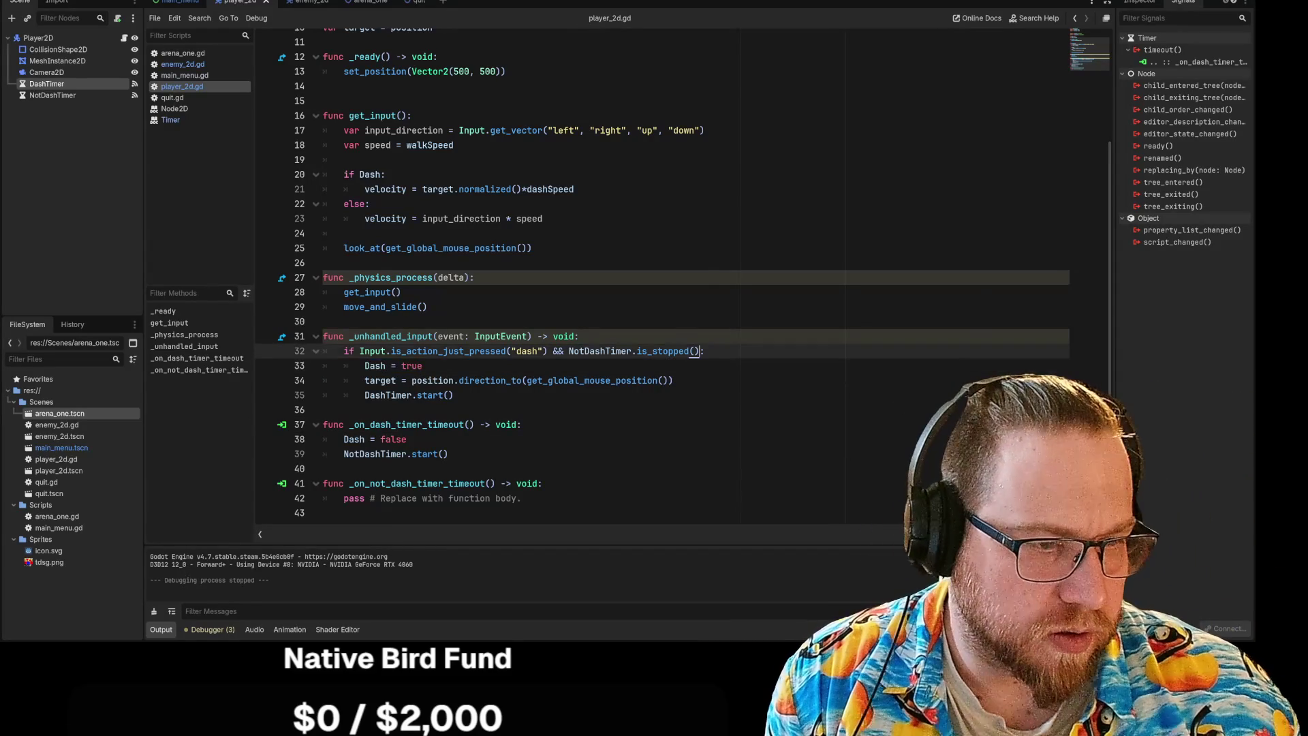
pyautogui.press('BackSpace')
pyautogui.press('BackSpace')
pyautogui.press('BackSpace')
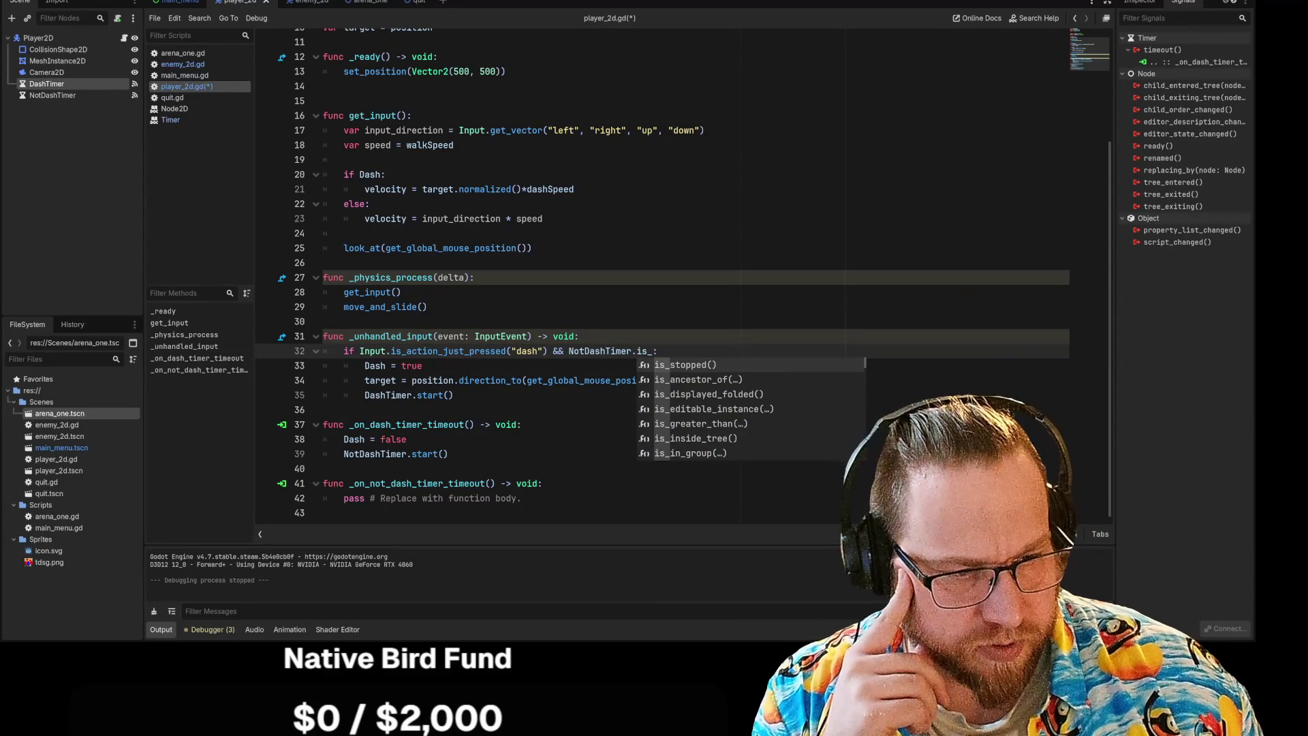
pyautogui.click(709, 369)
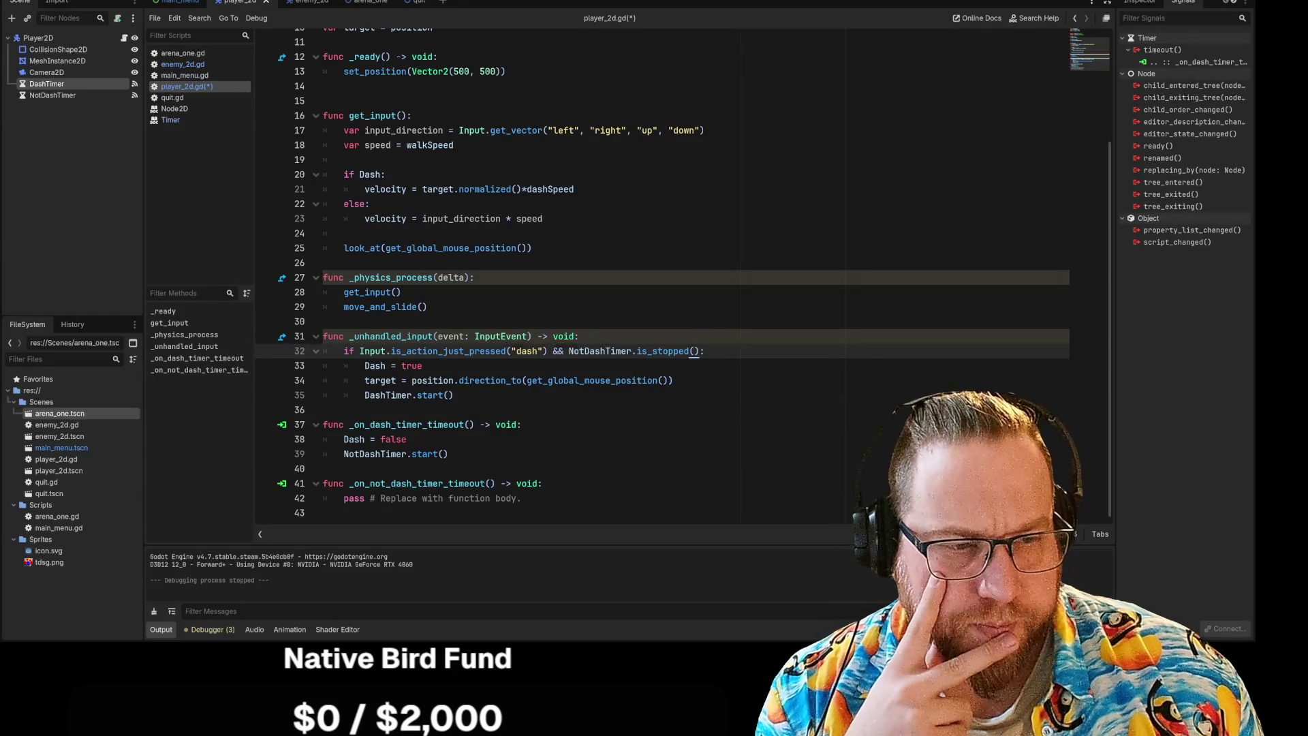
pyautogui.click(709, 380)
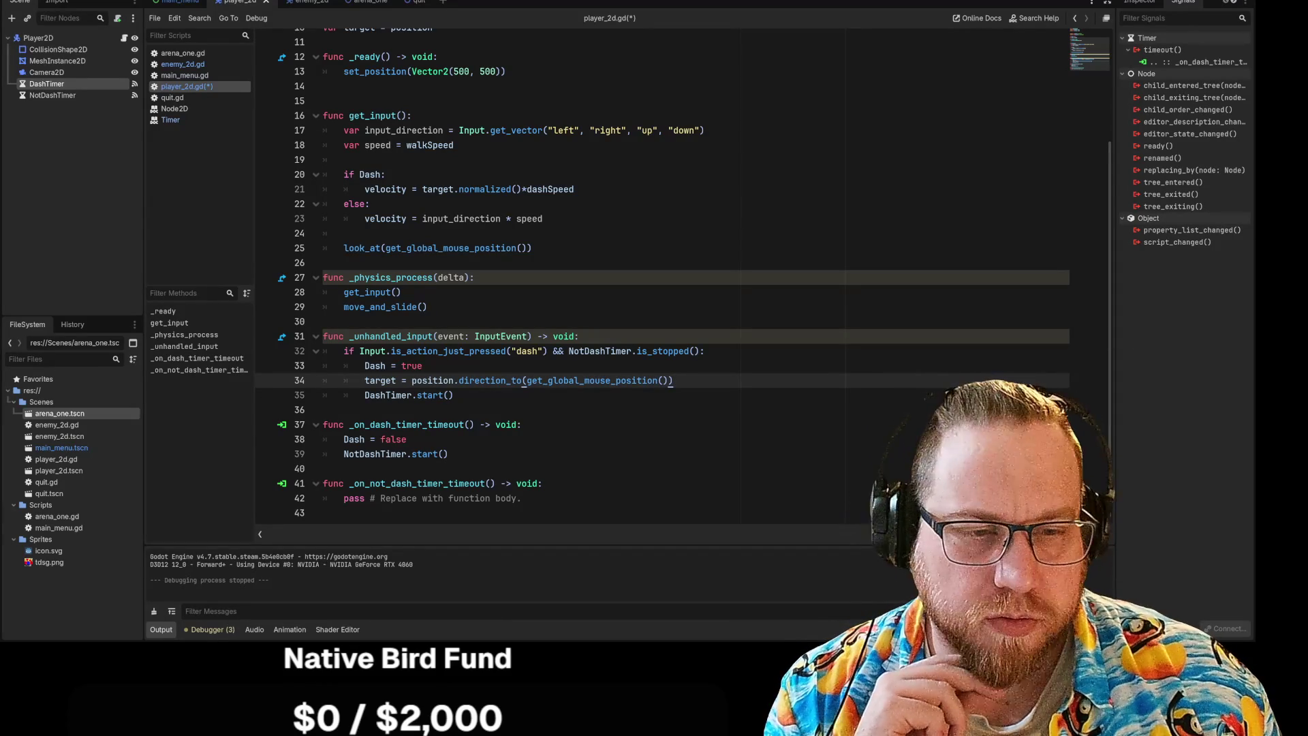
# Review the Dash = true, DashTimer.start() and Dash = false lines, then launch the game with F5.
pyautogui.click(423, 366)
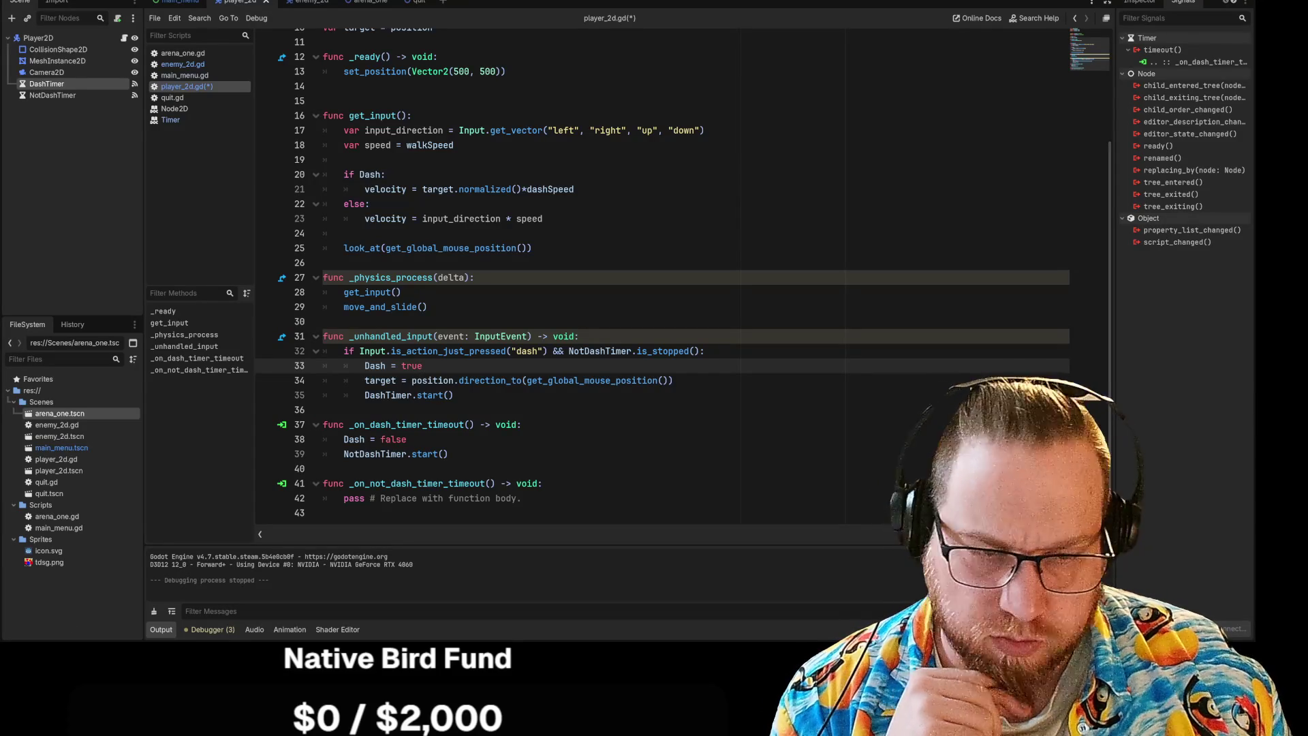
pyautogui.click(324, 409)
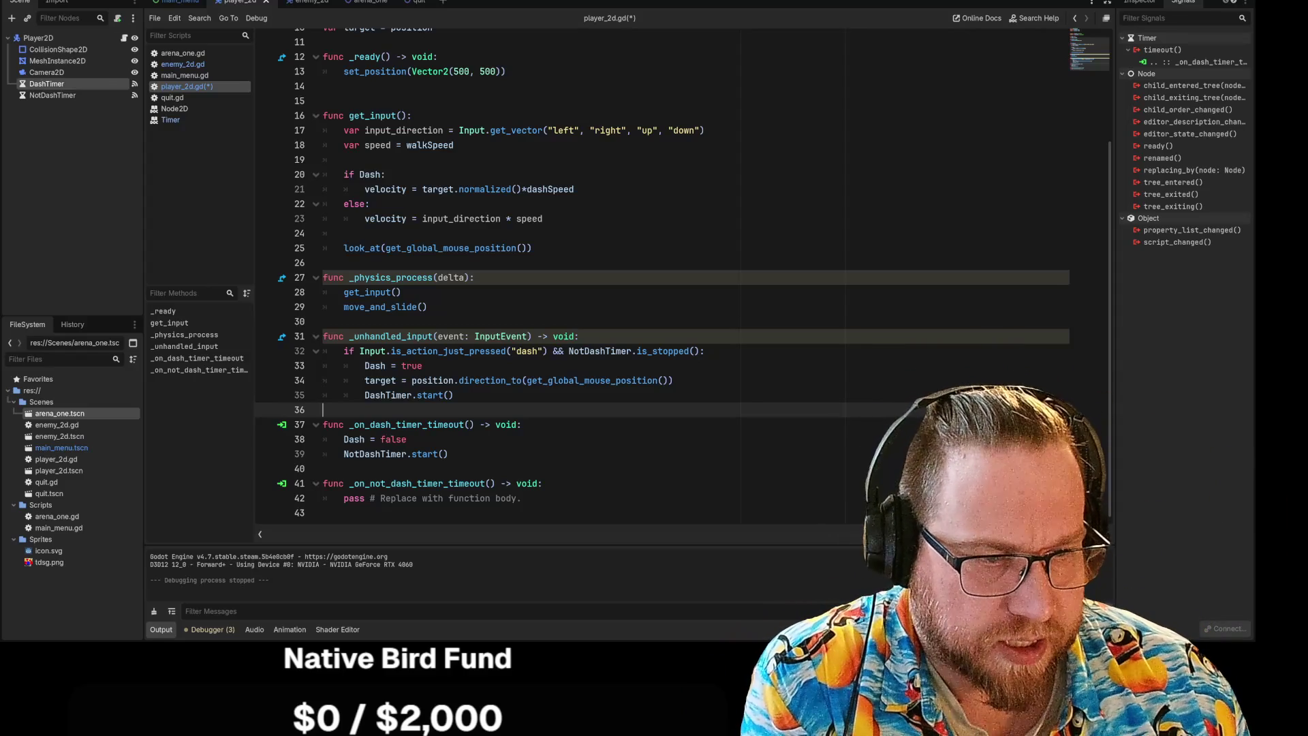
pyautogui.click(453, 395)
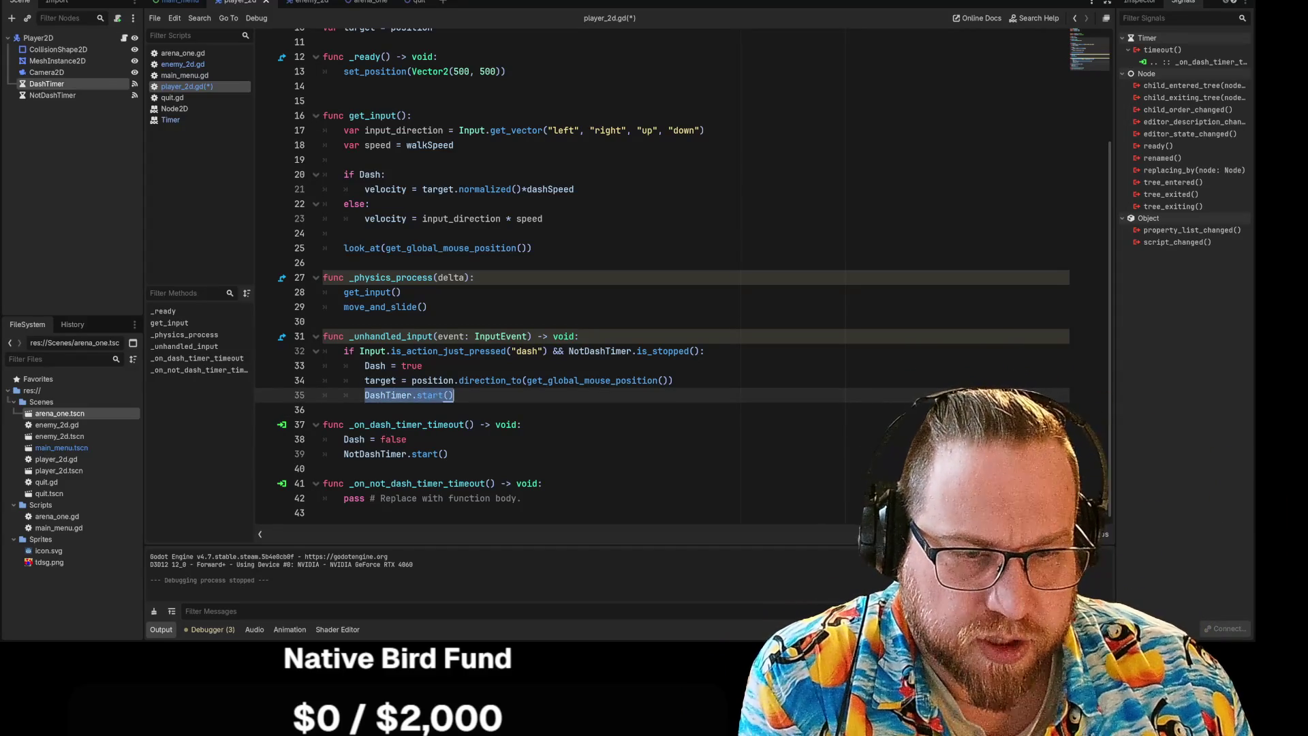
pyautogui.click(406, 439)
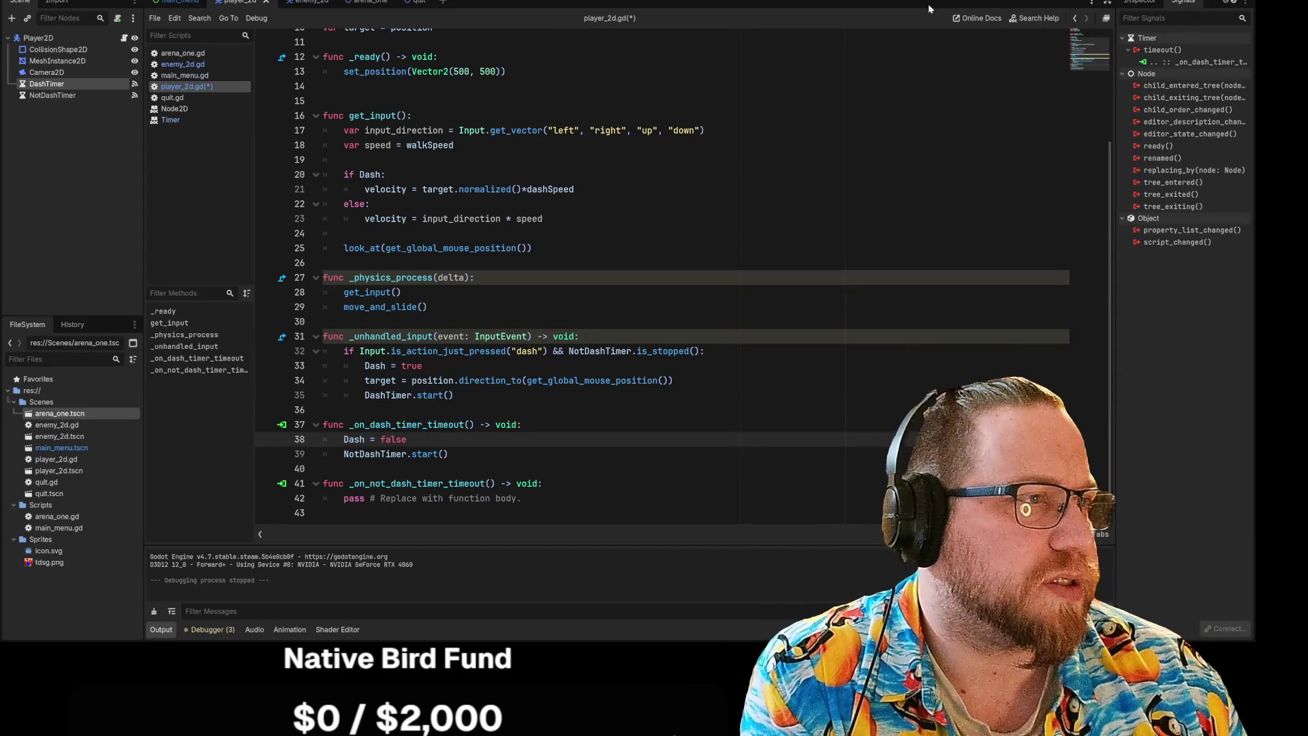
pyautogui.press('F5')
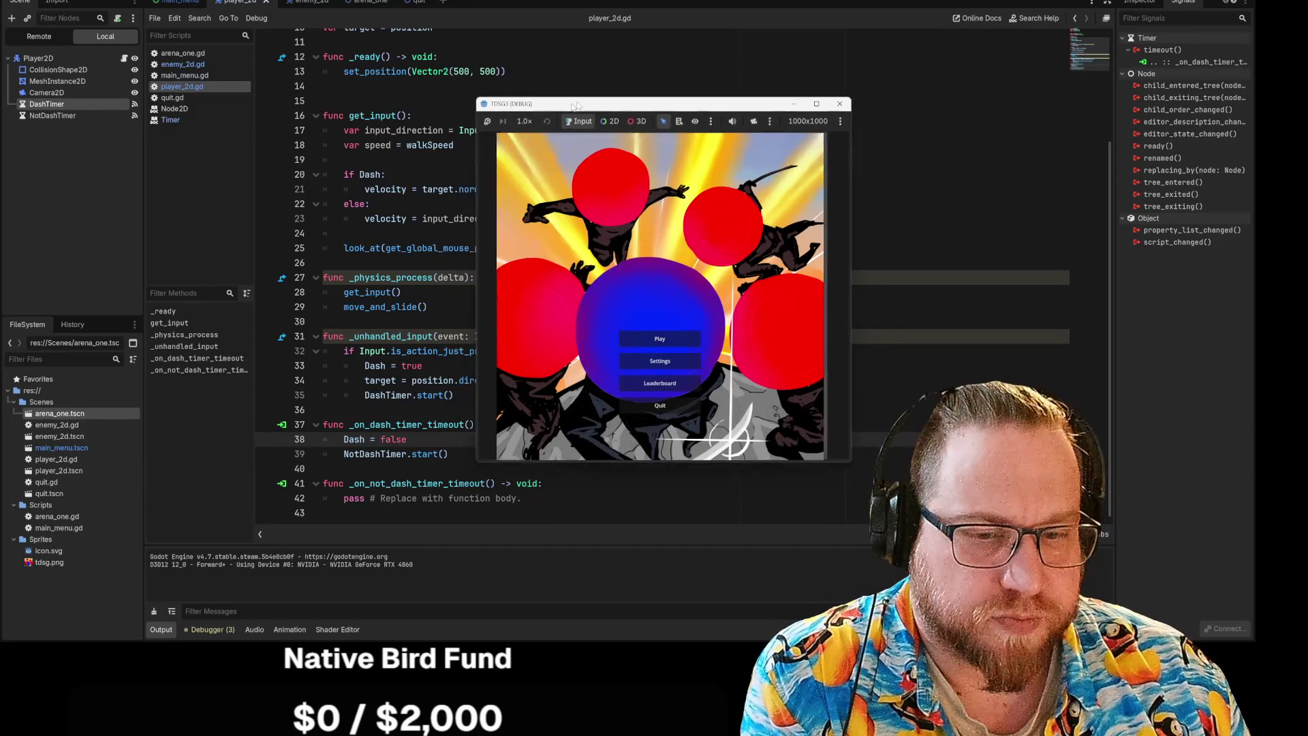
# Browse the Debugger tabs: the three script warnings, evaluator, stack trace, profilers, monitors, and back to Output.
pyautogui.click(207, 632)
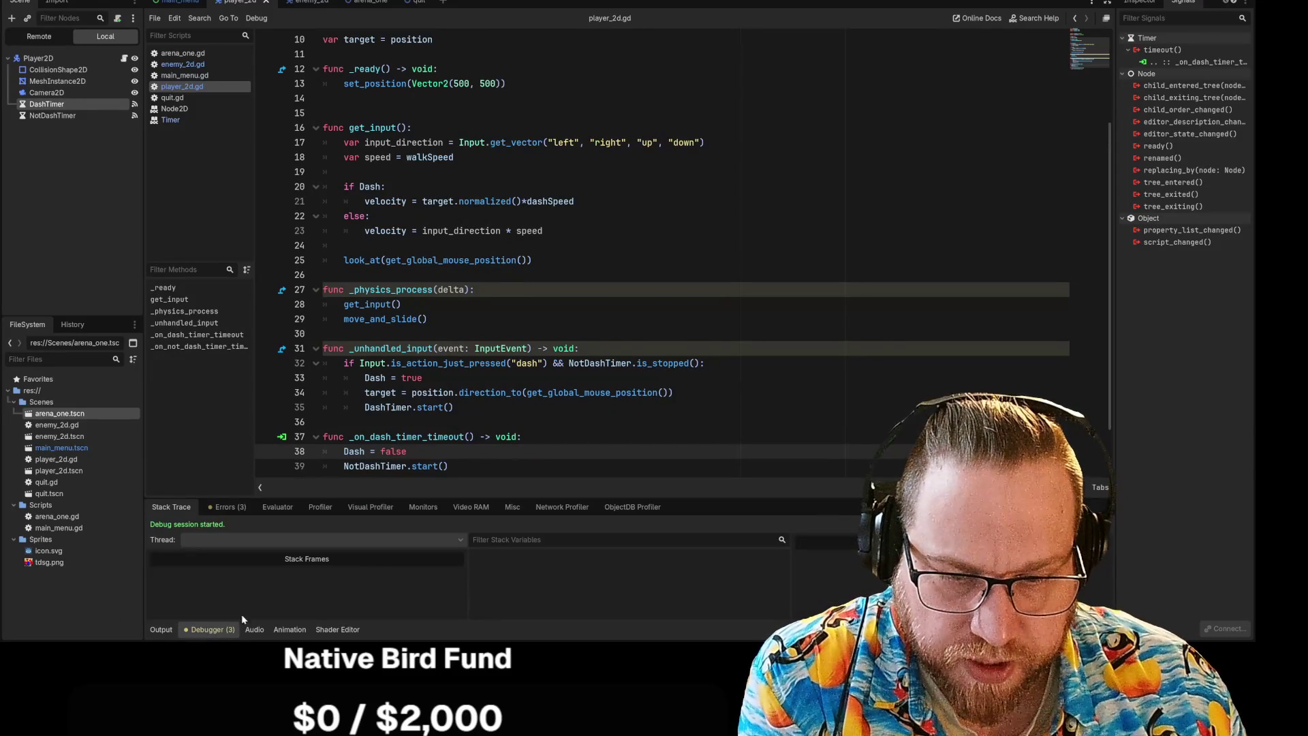
pyautogui.click(226, 507)
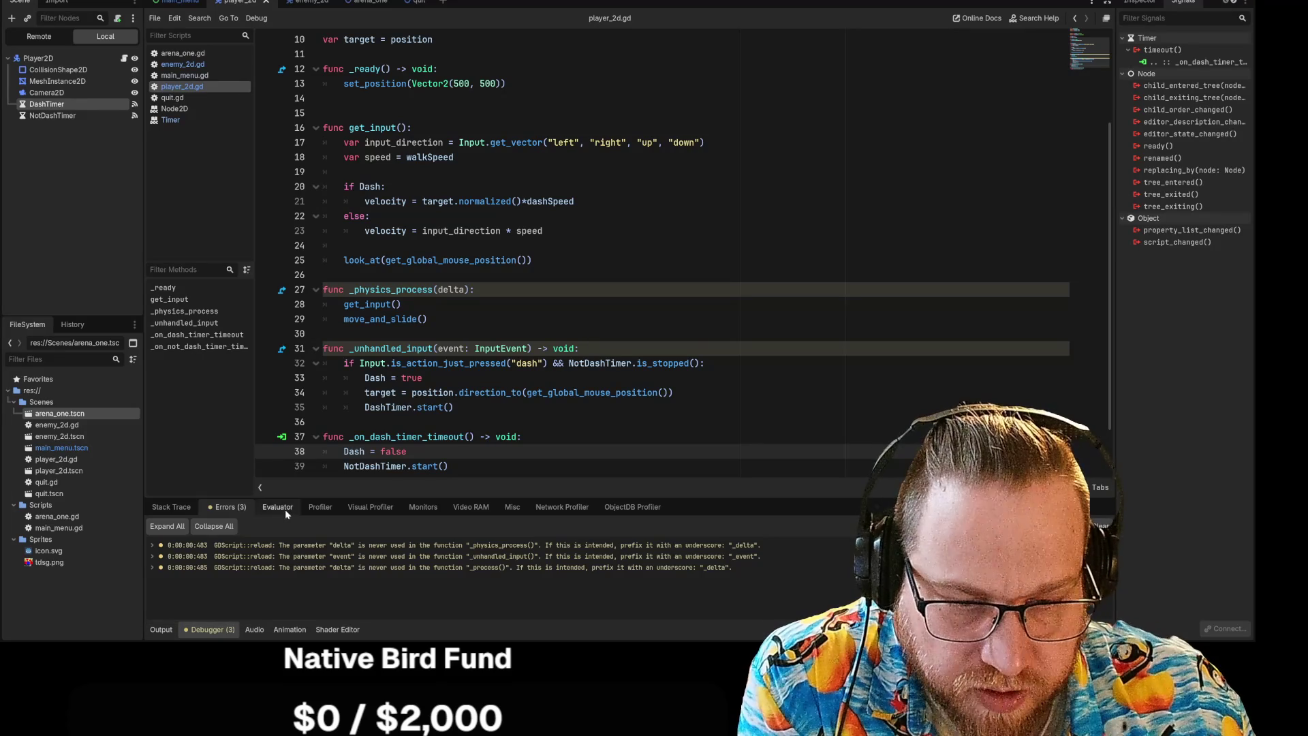
pyautogui.click(285, 509)
pyautogui.click(170, 506)
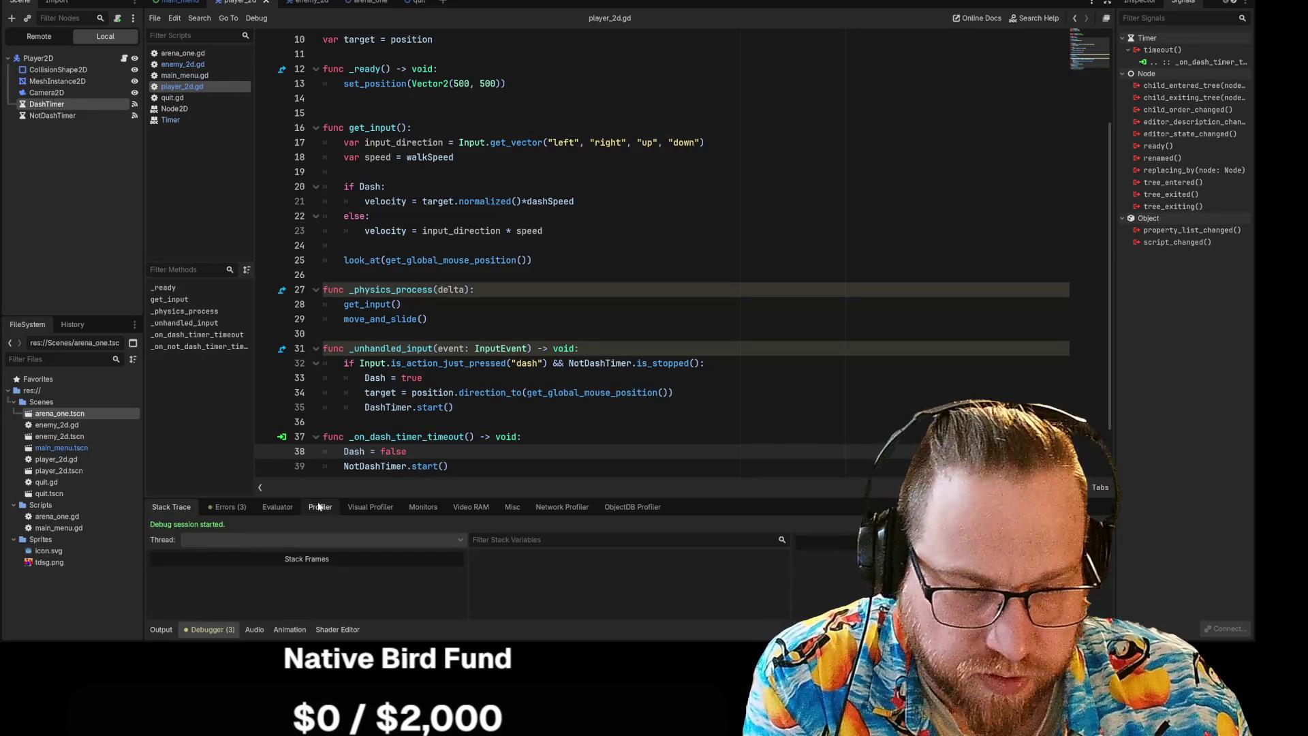
pyautogui.click(320, 506)
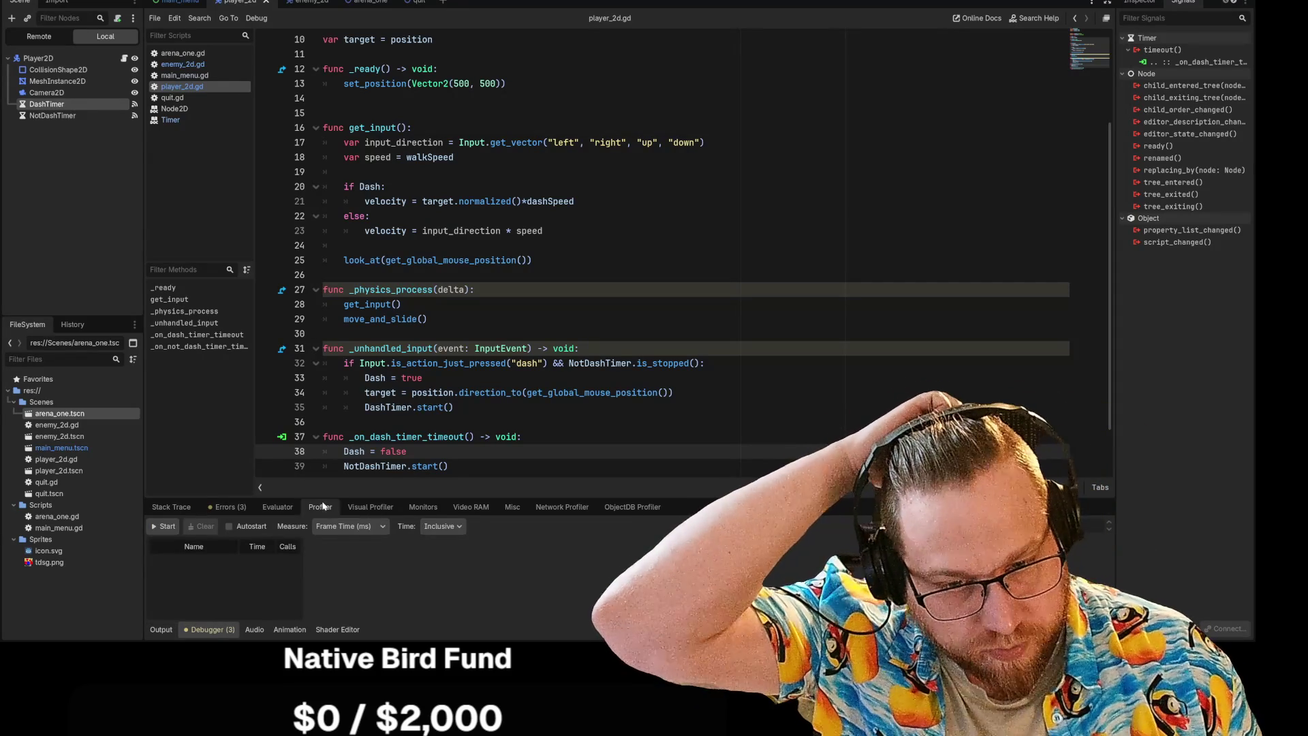
pyautogui.click(370, 506)
pyautogui.click(423, 507)
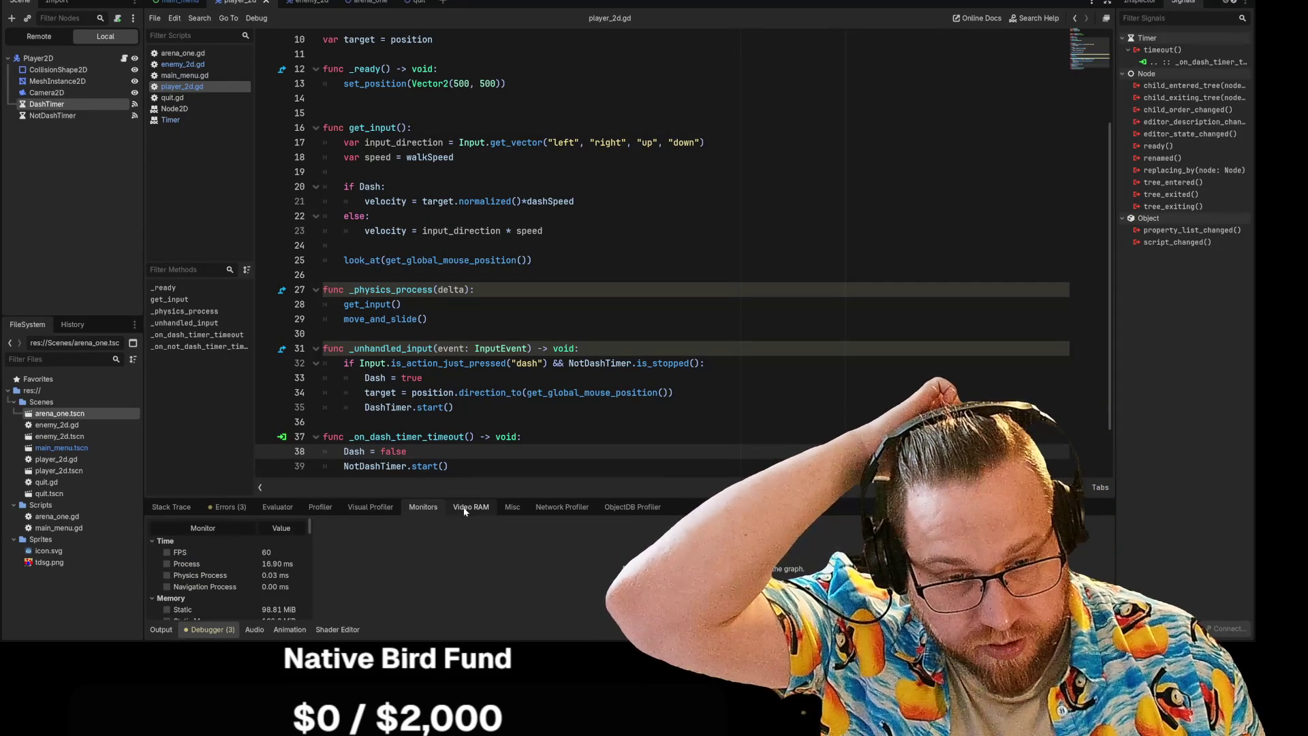
pyautogui.click(463, 510)
pyautogui.click(553, 506)
pyautogui.click(513, 511)
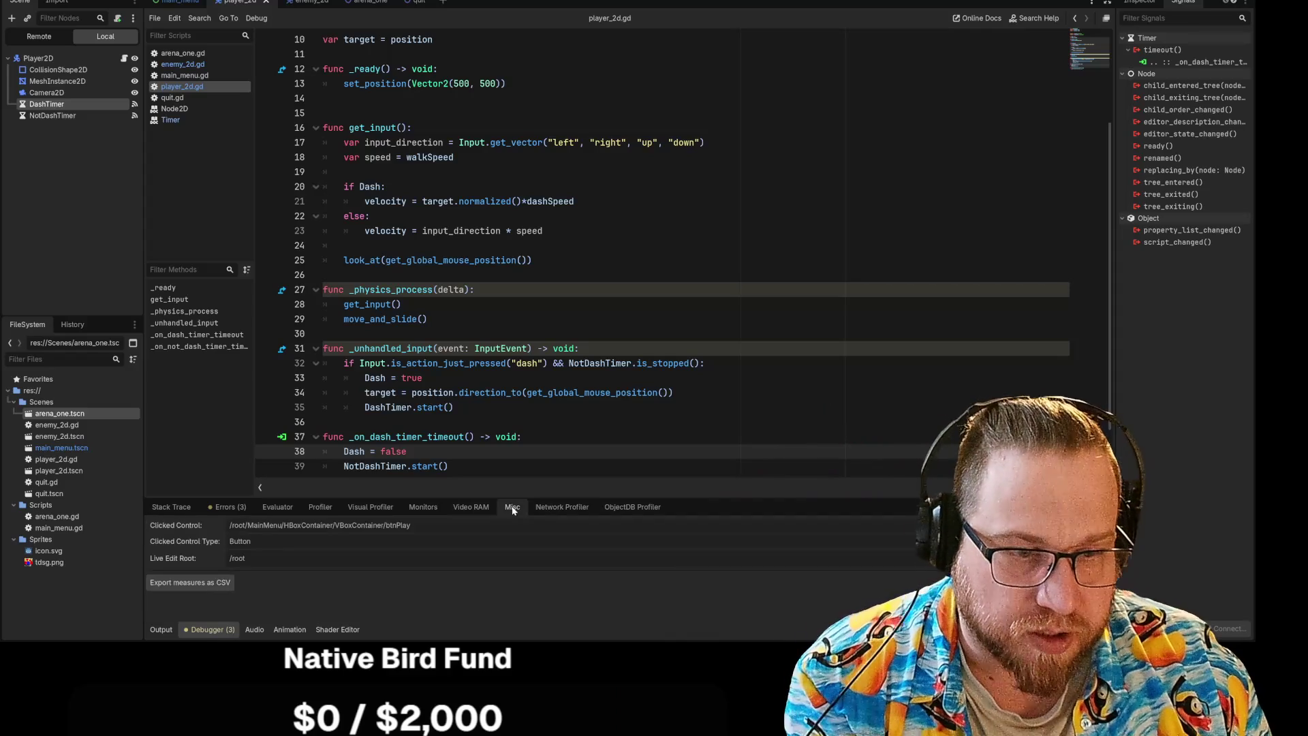
pyautogui.click(632, 506)
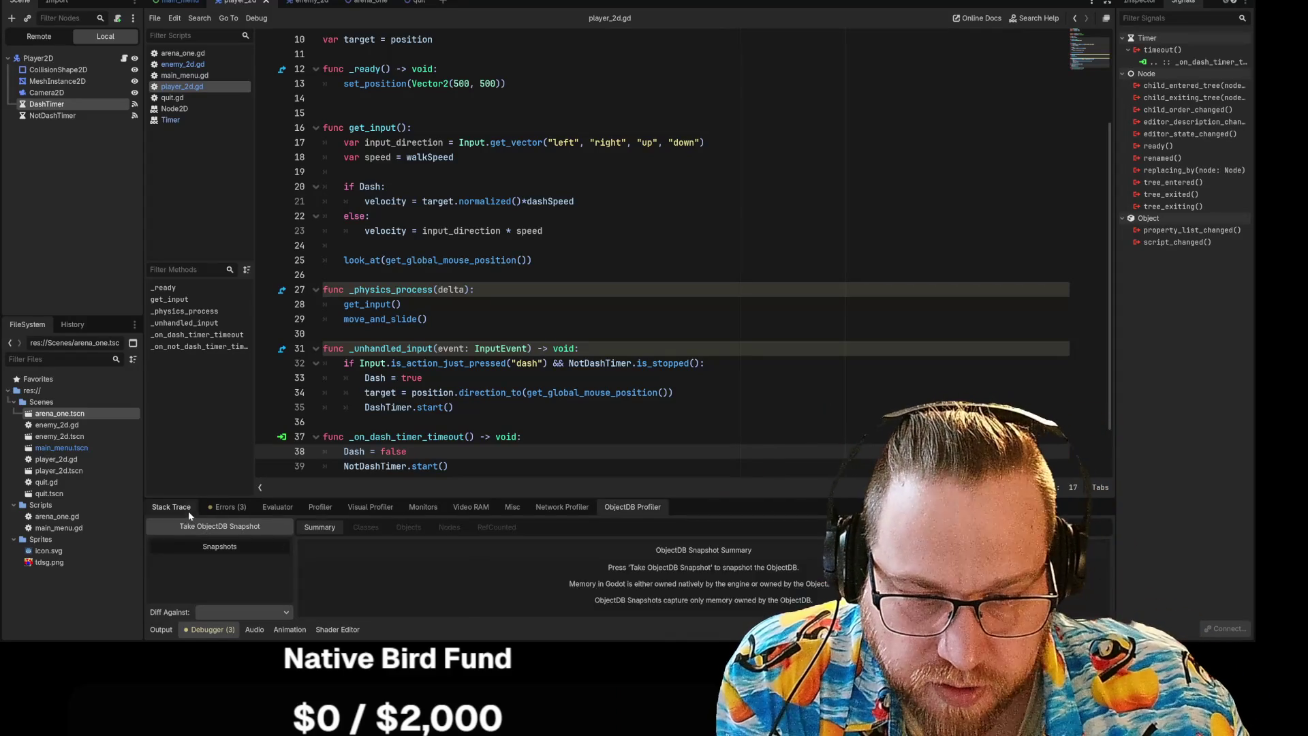
pyautogui.click(188, 511)
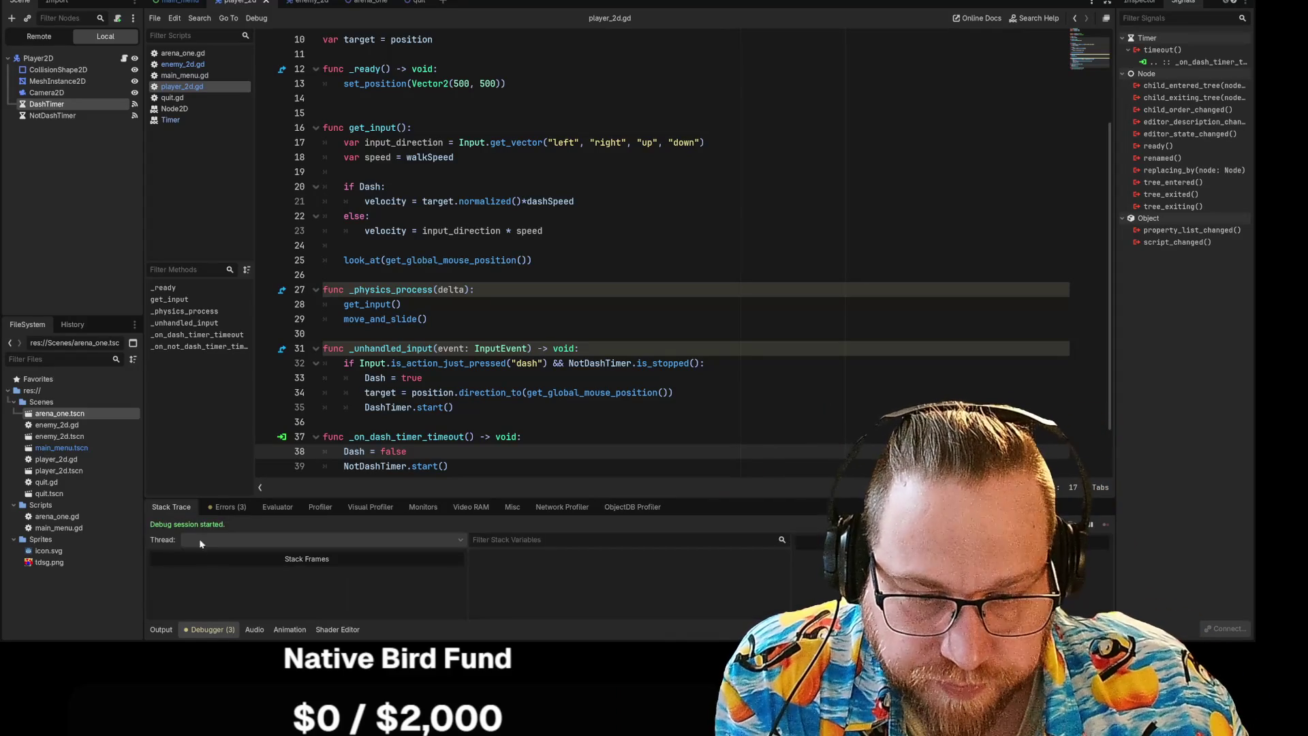
pyautogui.click(162, 630)
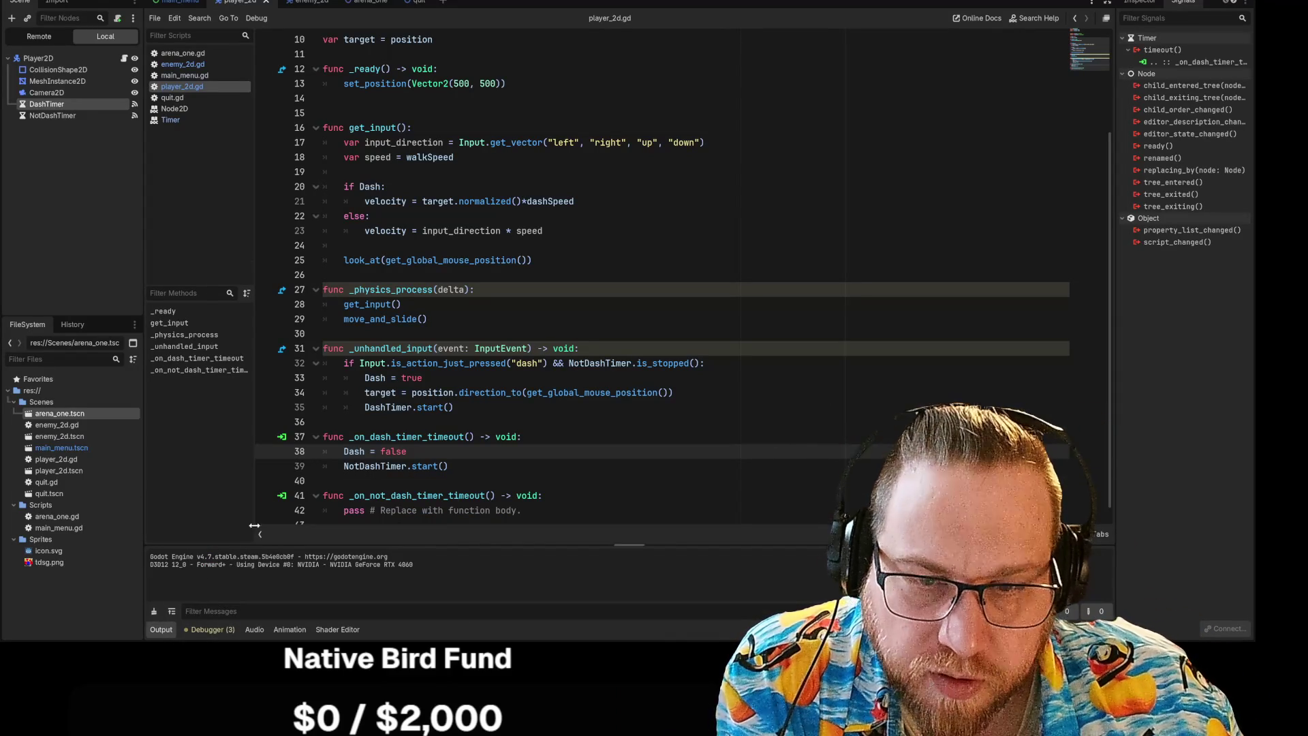
# Run the game again, choose Play, and move the player around the arena.
pyautogui.press('F5')
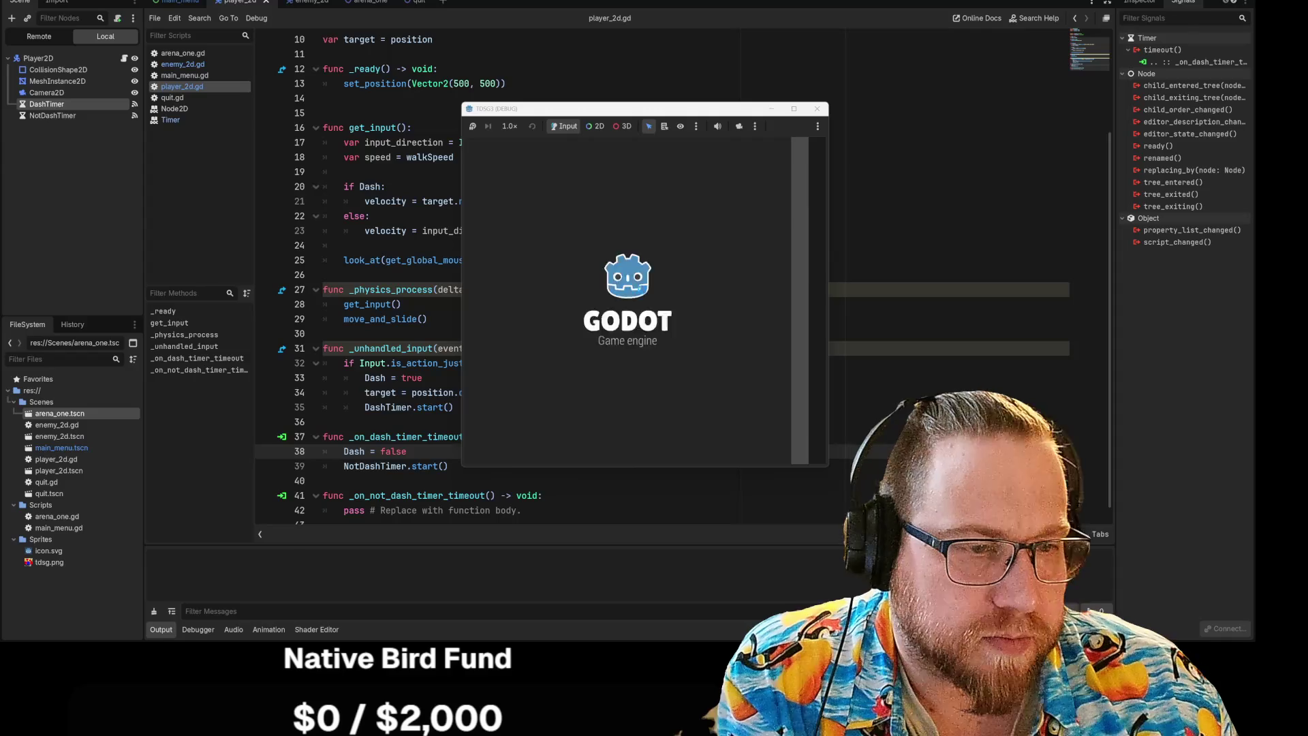
pyautogui.click(643, 338)
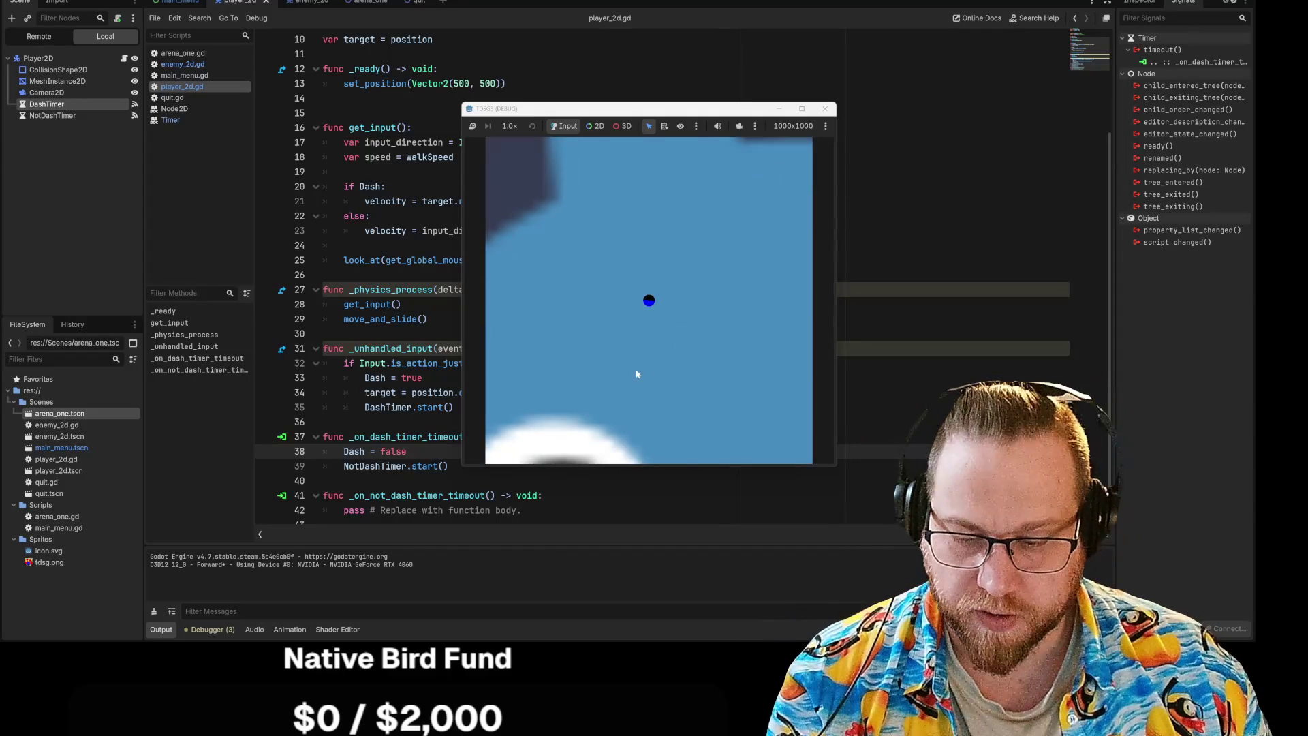
pyautogui.press('w')
pyautogui.press('a')
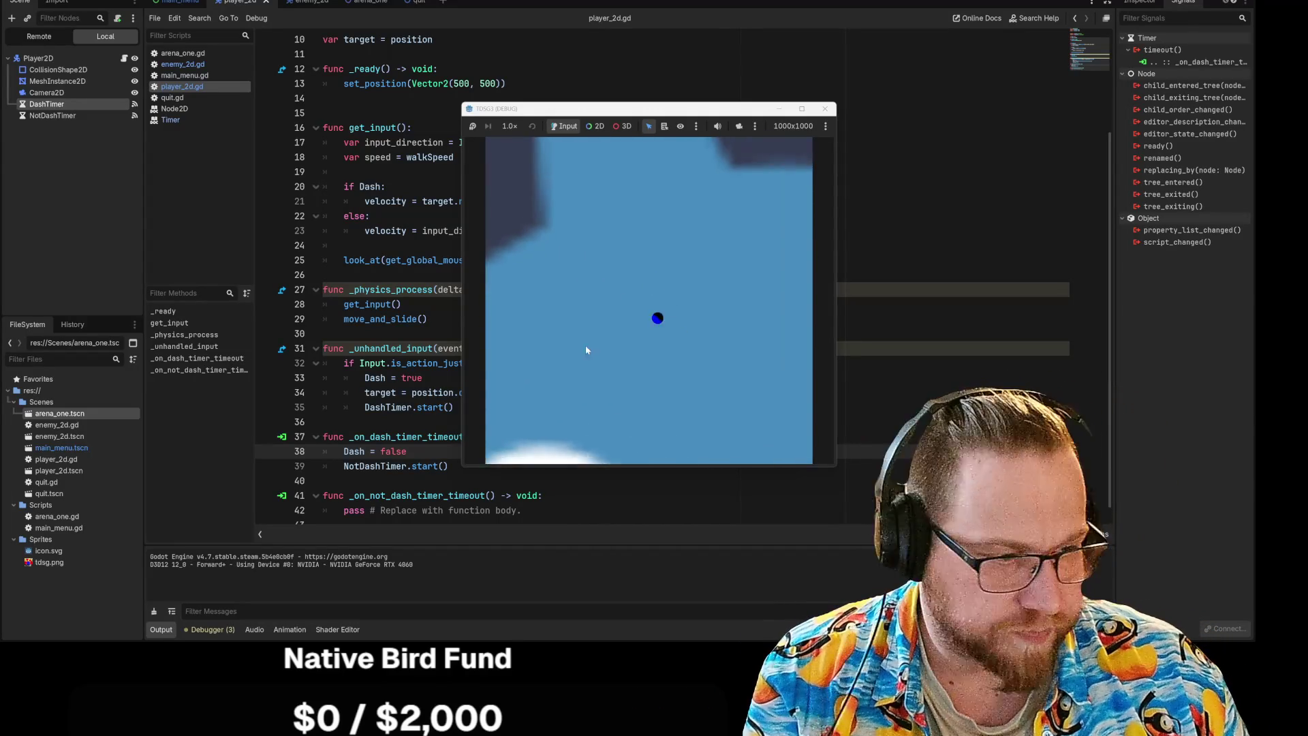
pyautogui.press('w')
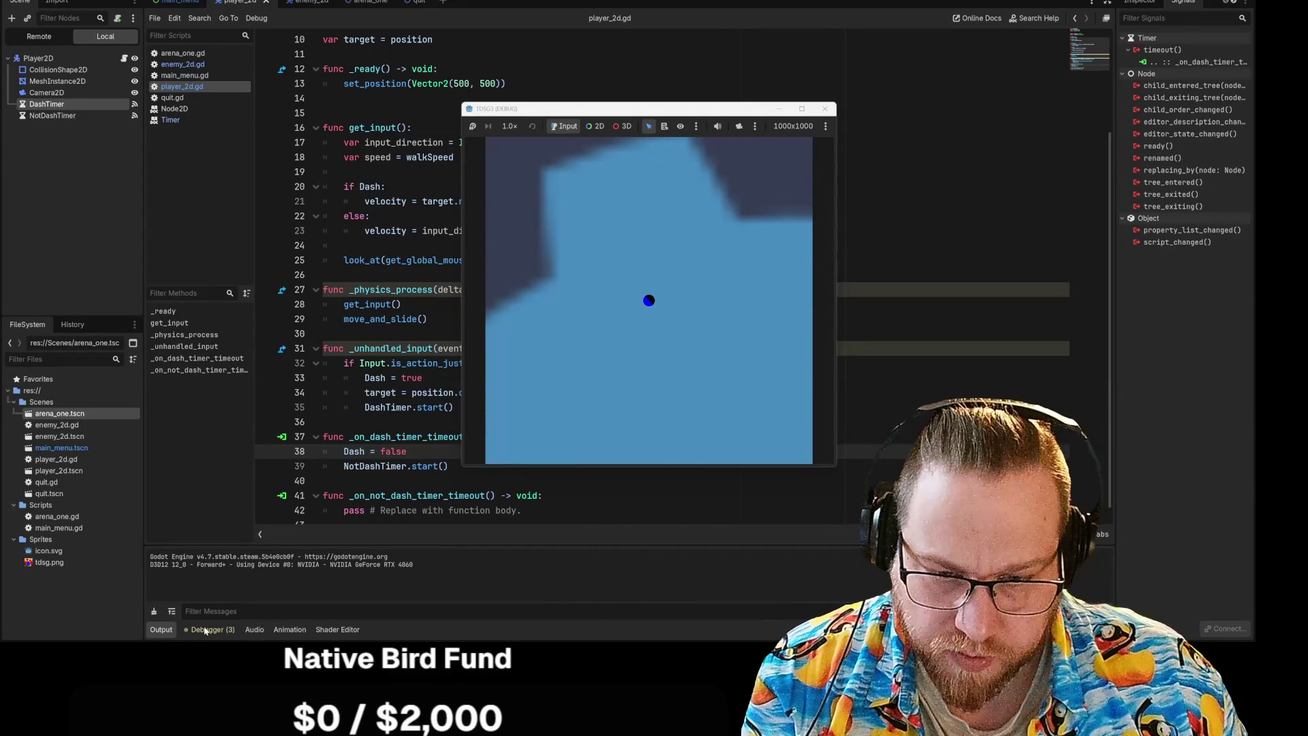
# Check the debugger's warning list, then bring the running game back to the front.
pyautogui.click(204, 630)
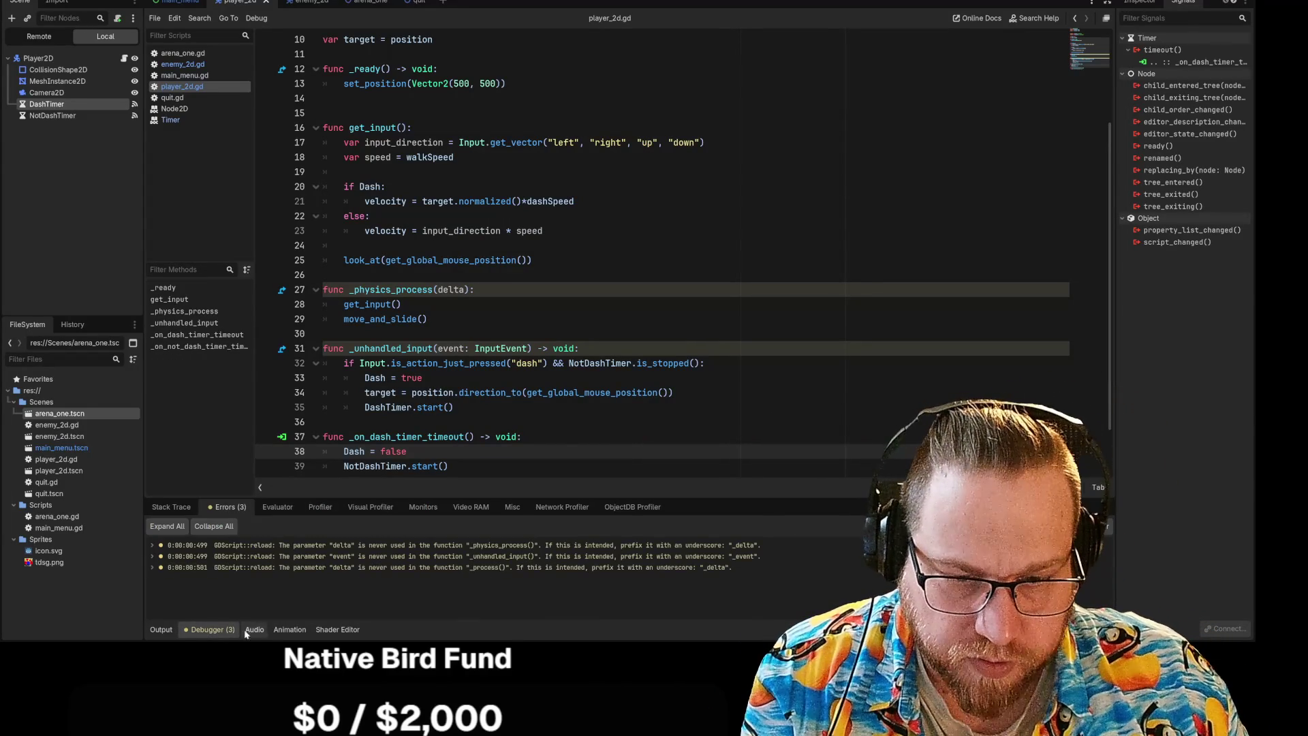
pyautogui.moveTo(818, 722)
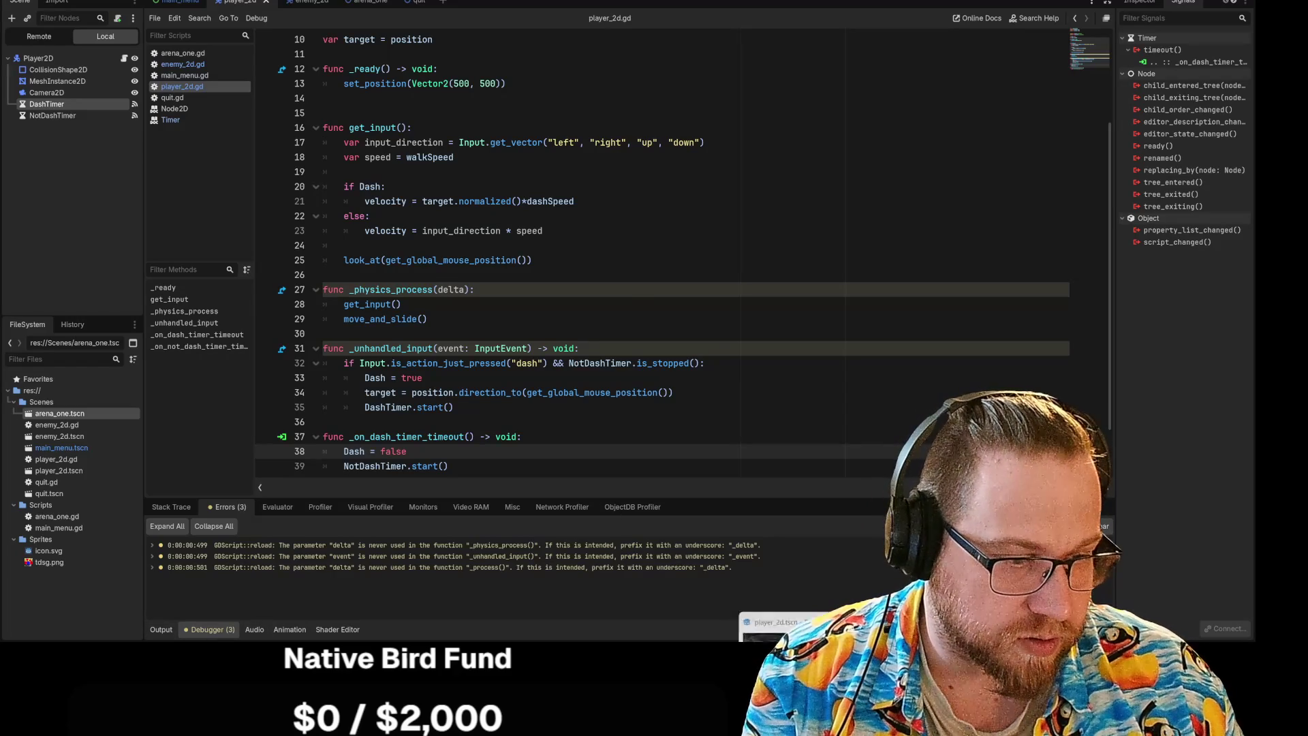
pyautogui.click(773, 630)
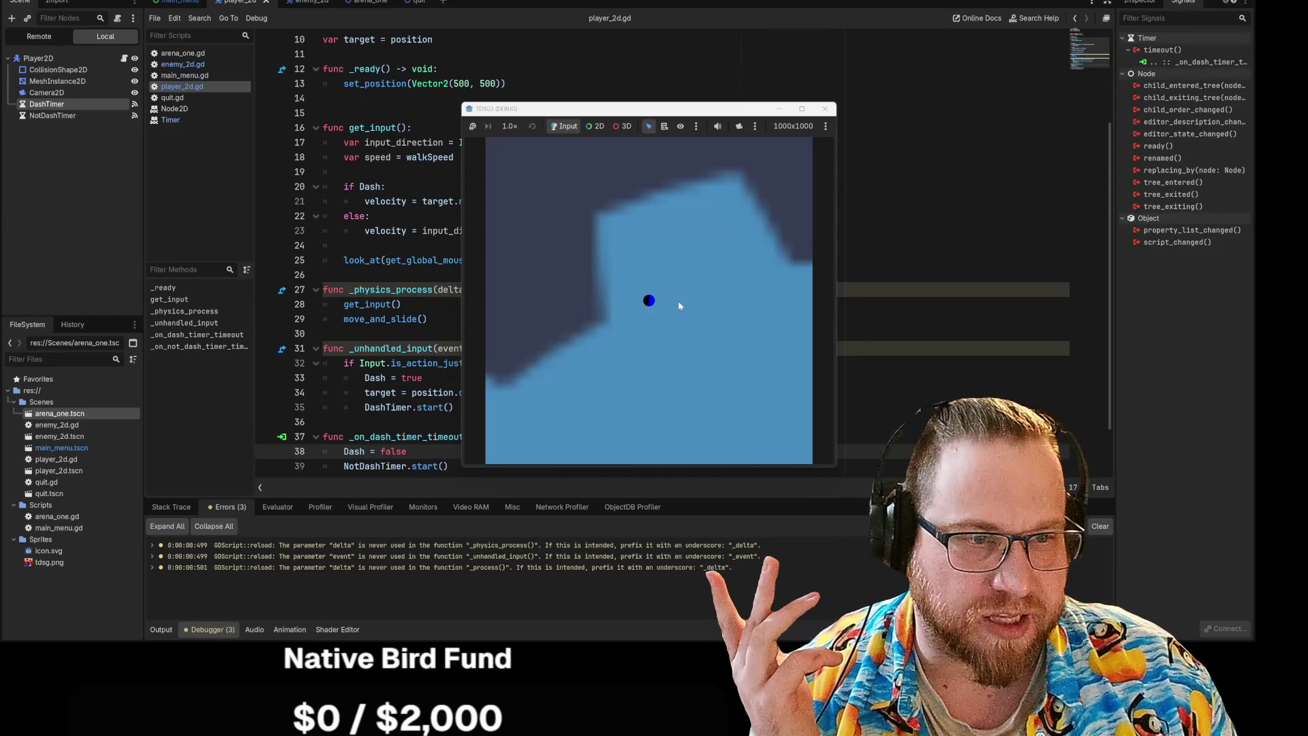
# Switch back to the running game, steer the player toward the ring, and dash toward the aimed point.
pyautogui.click(277, 507)
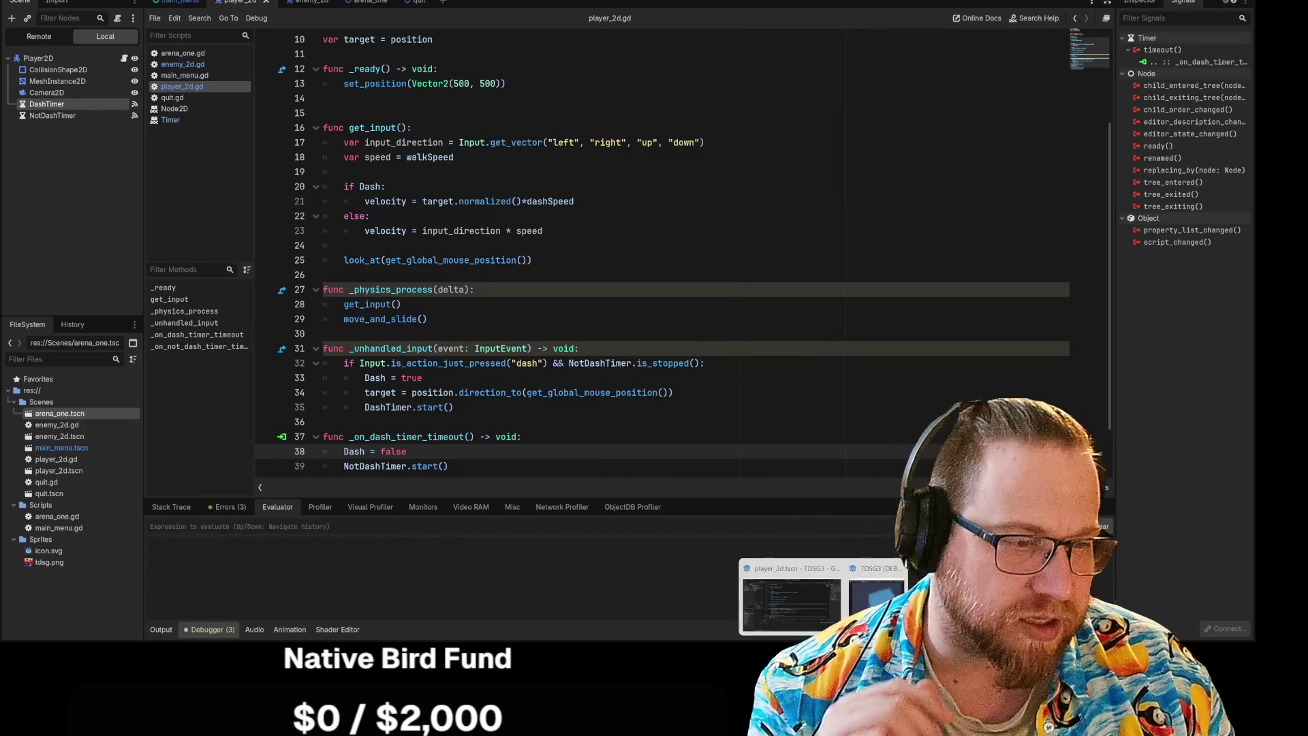
pyautogui.hotkey('alt', 'Tab')
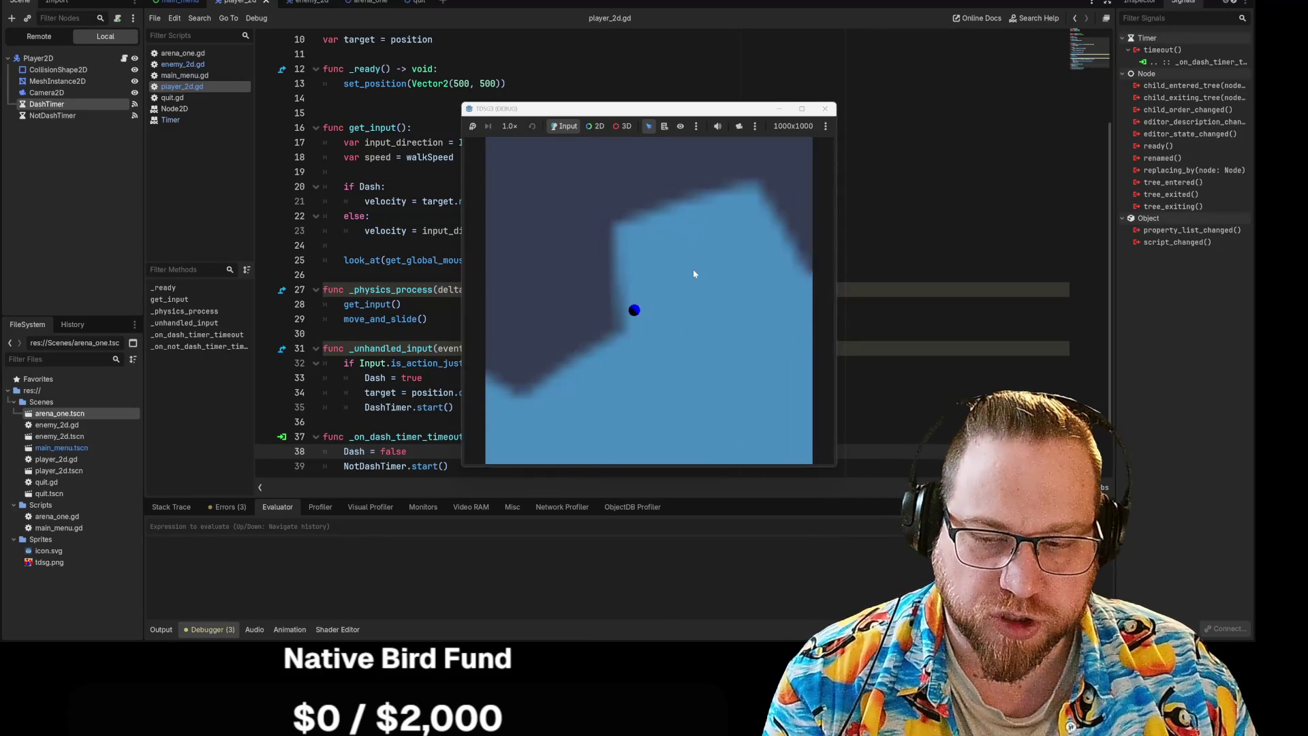
pyautogui.press('a')
pyautogui.press('d')
pyautogui.press('s')
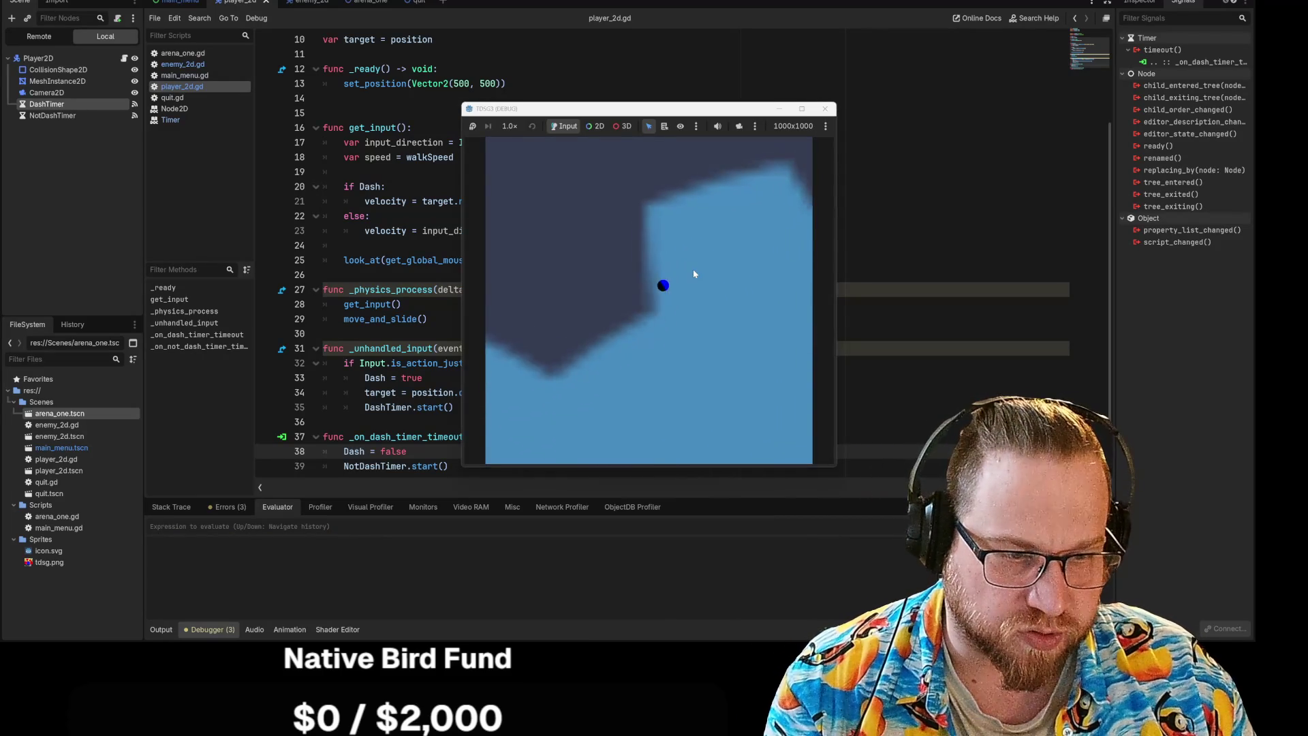
pyautogui.press('w')
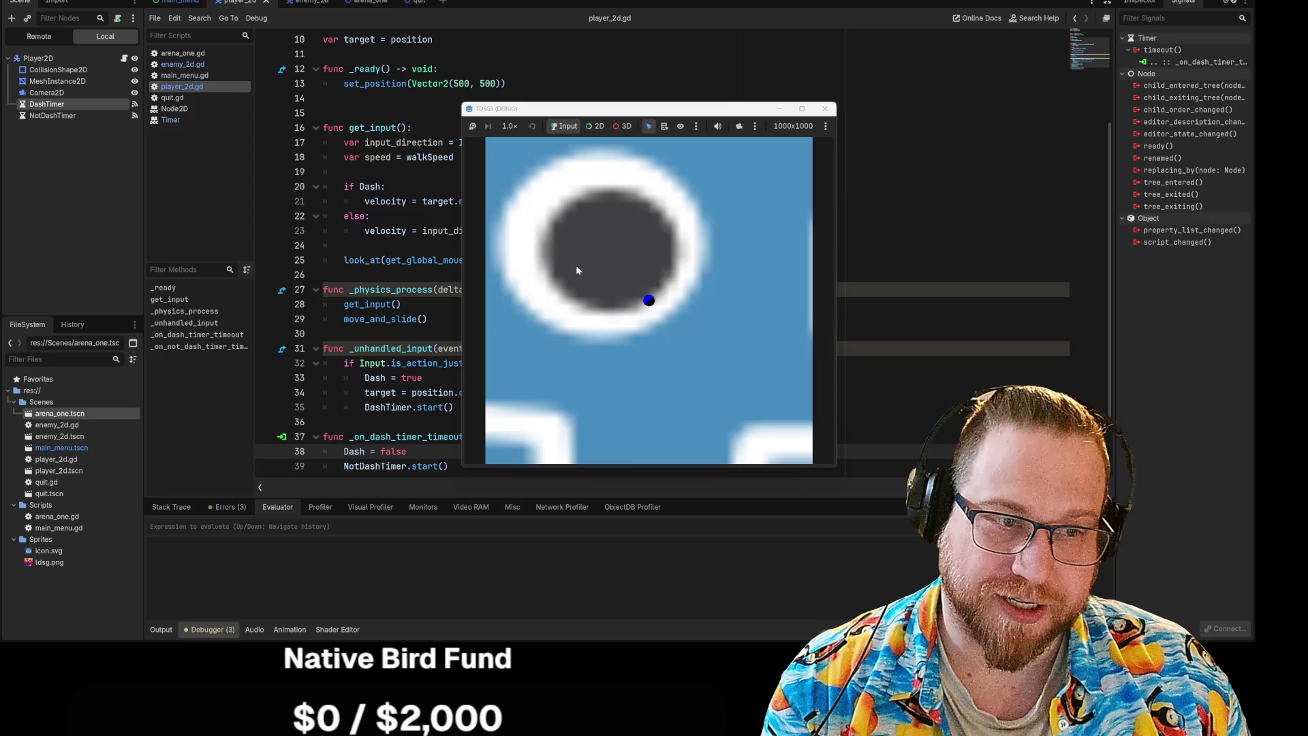
pyautogui.click(647, 391)
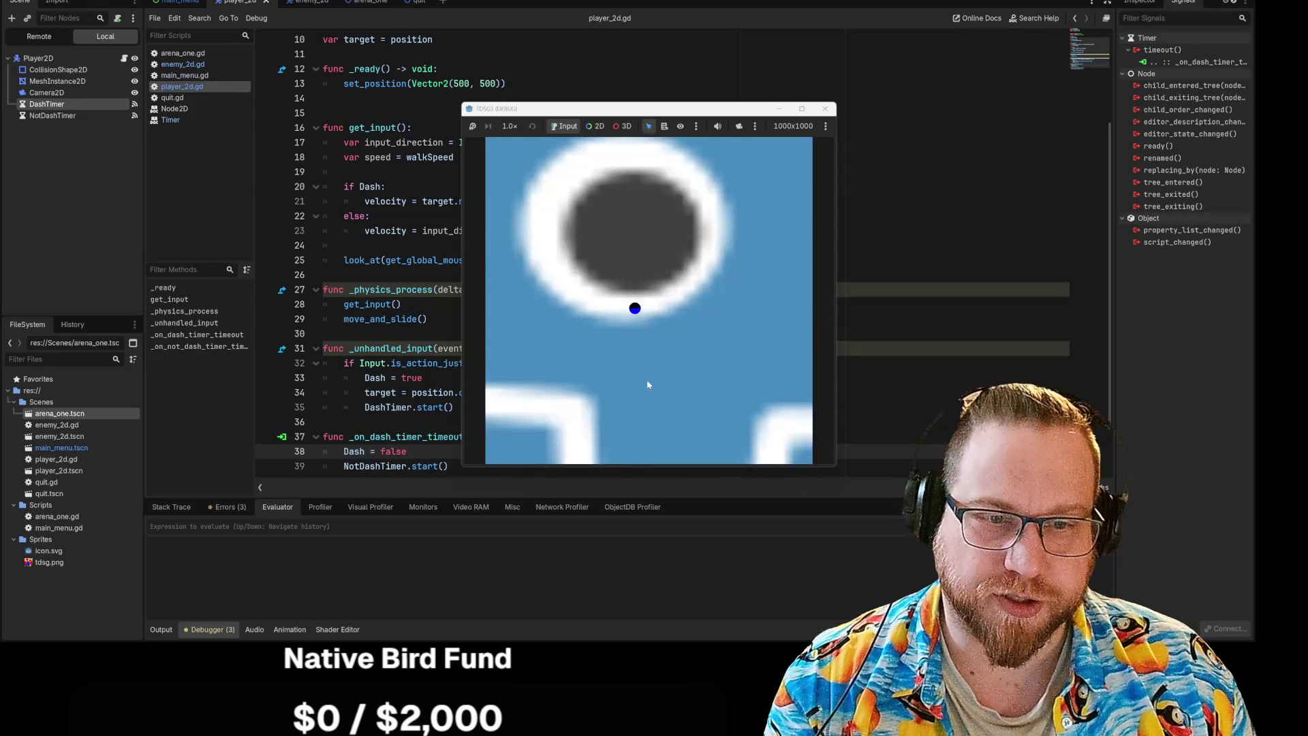
# Move the game window aside and steer the player back and forth around the white ring.
pyautogui.moveTo(626, 109)
pyautogui.mouseDown()
pyautogui.moveTo(737, 89)
pyautogui.moveTo(895, 105)
pyautogui.moveTo(886, 77)
pyautogui.mouseUp()
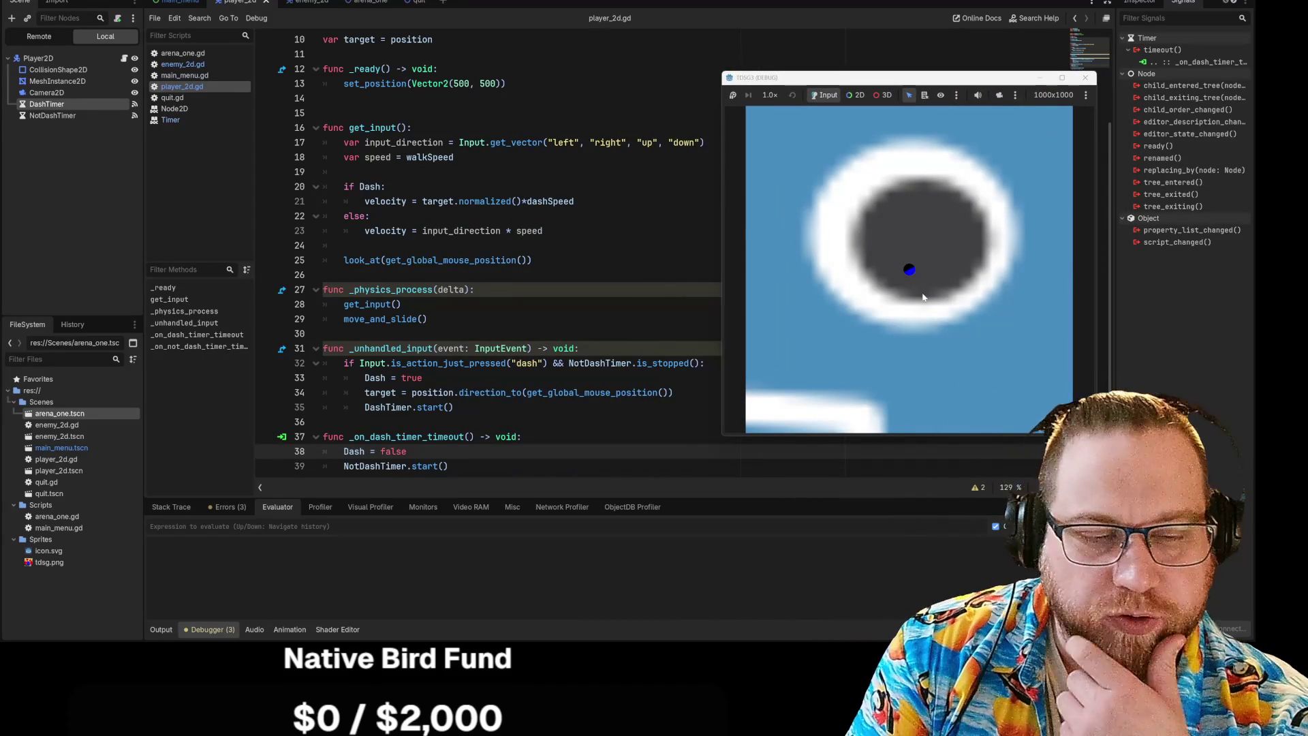
pyautogui.press('a')
pyautogui.press('w')
pyautogui.press('d')
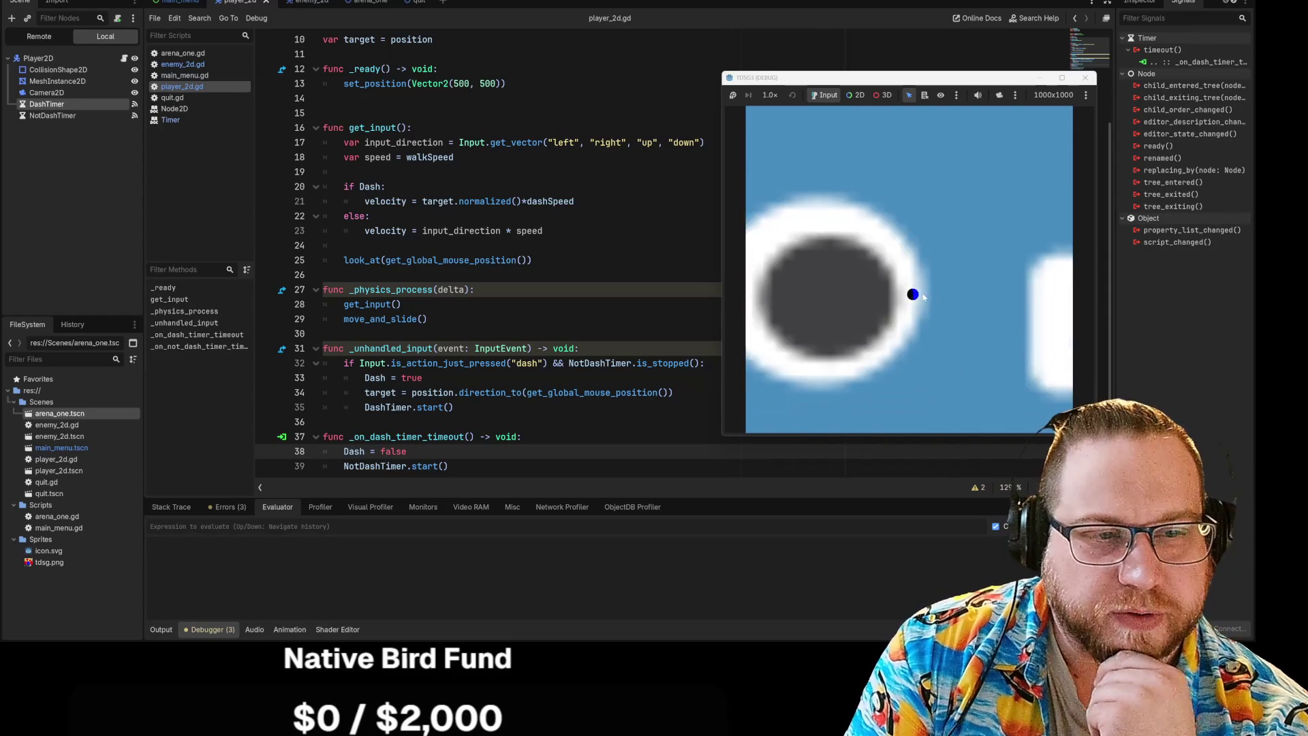
pyautogui.press('a')
pyautogui.press('w')
pyautogui.press('a')
pyautogui.press('d')
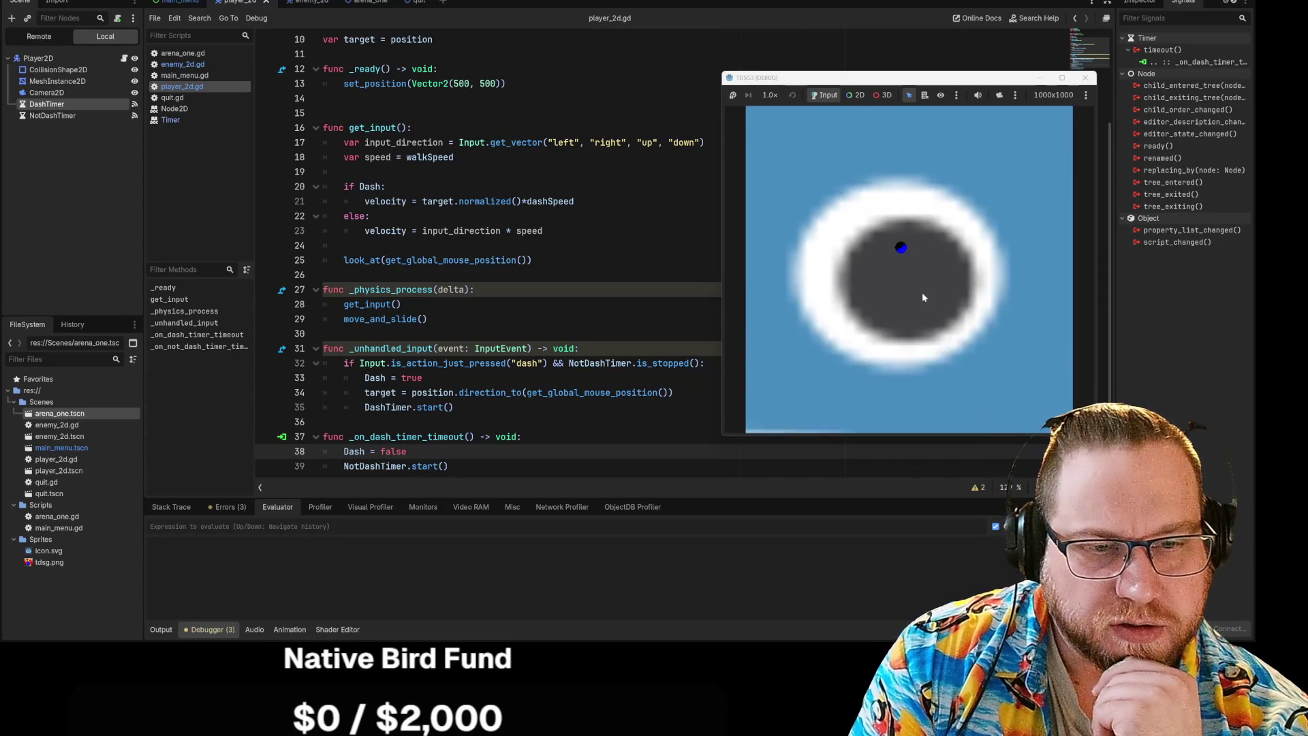
pyautogui.press('a')
pyautogui.press('d')
pyautogui.press('a')
pyautogui.press('d')
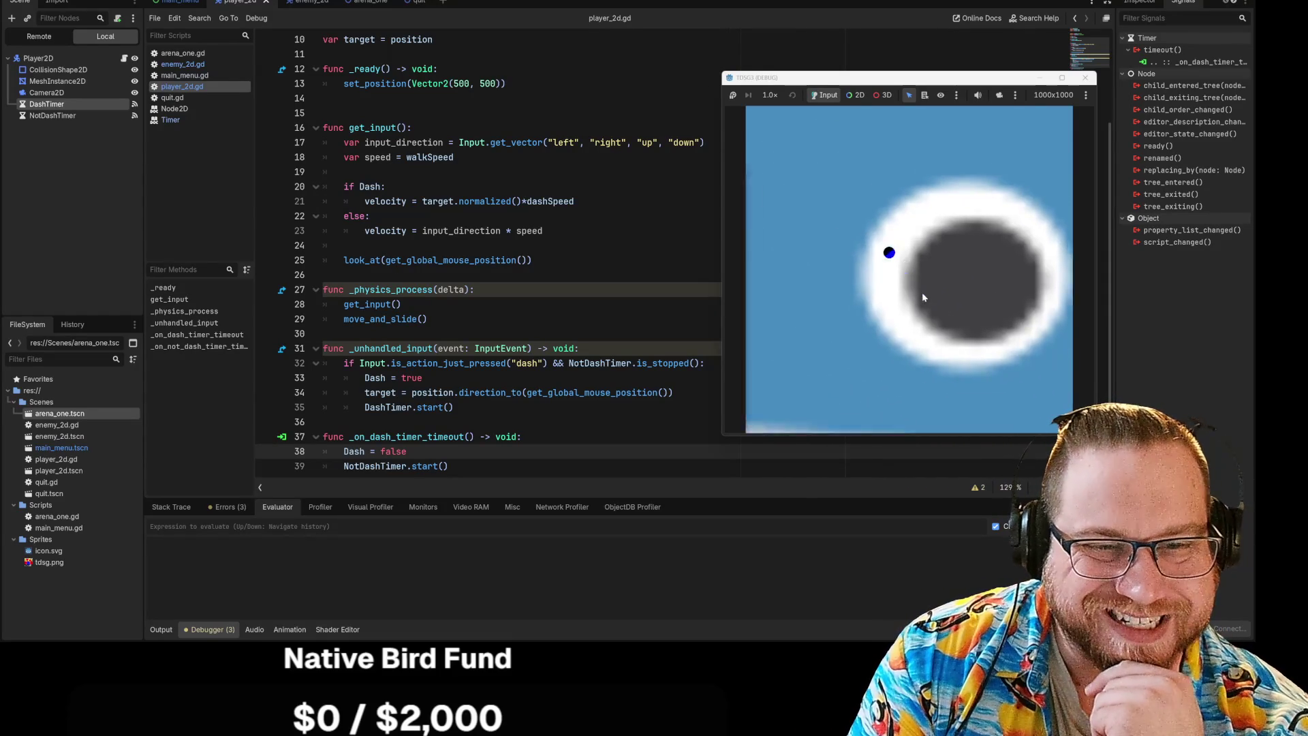
pyautogui.press('a')
pyautogui.press('d')
pyautogui.press('w')
pyautogui.press('a')
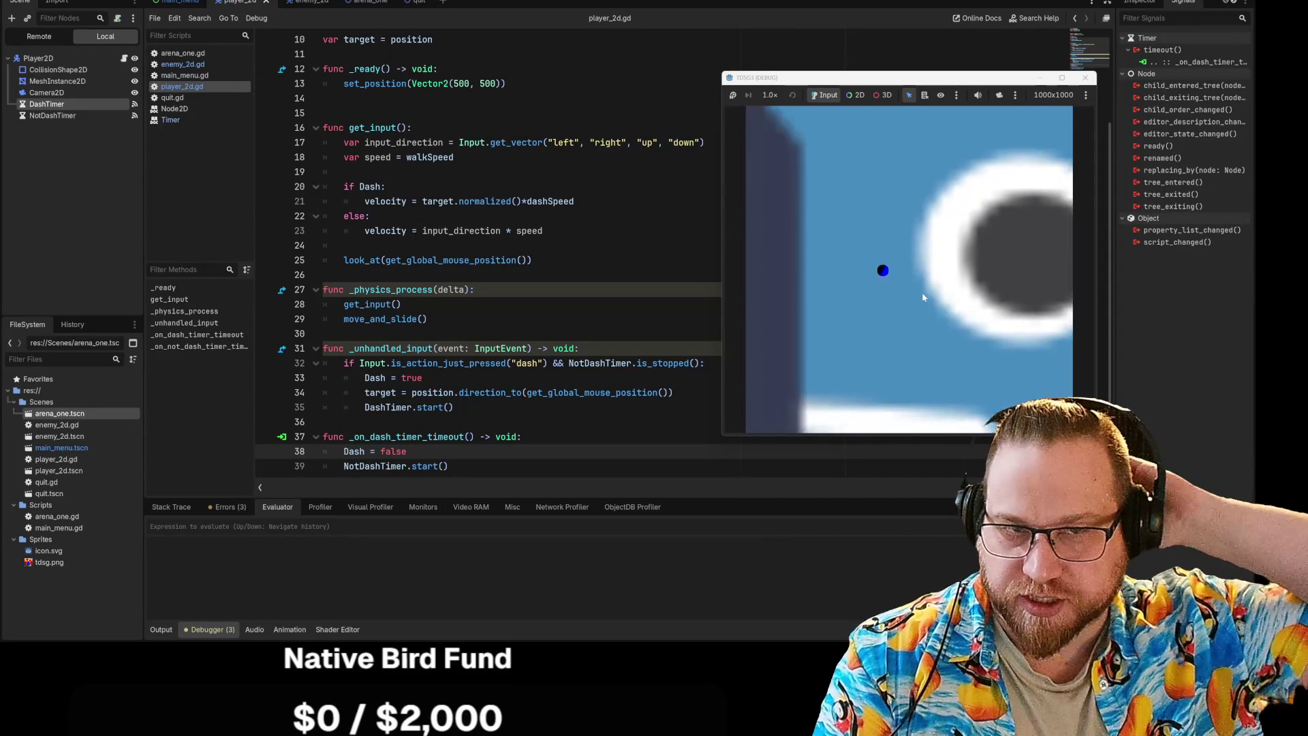
pyautogui.press('d')
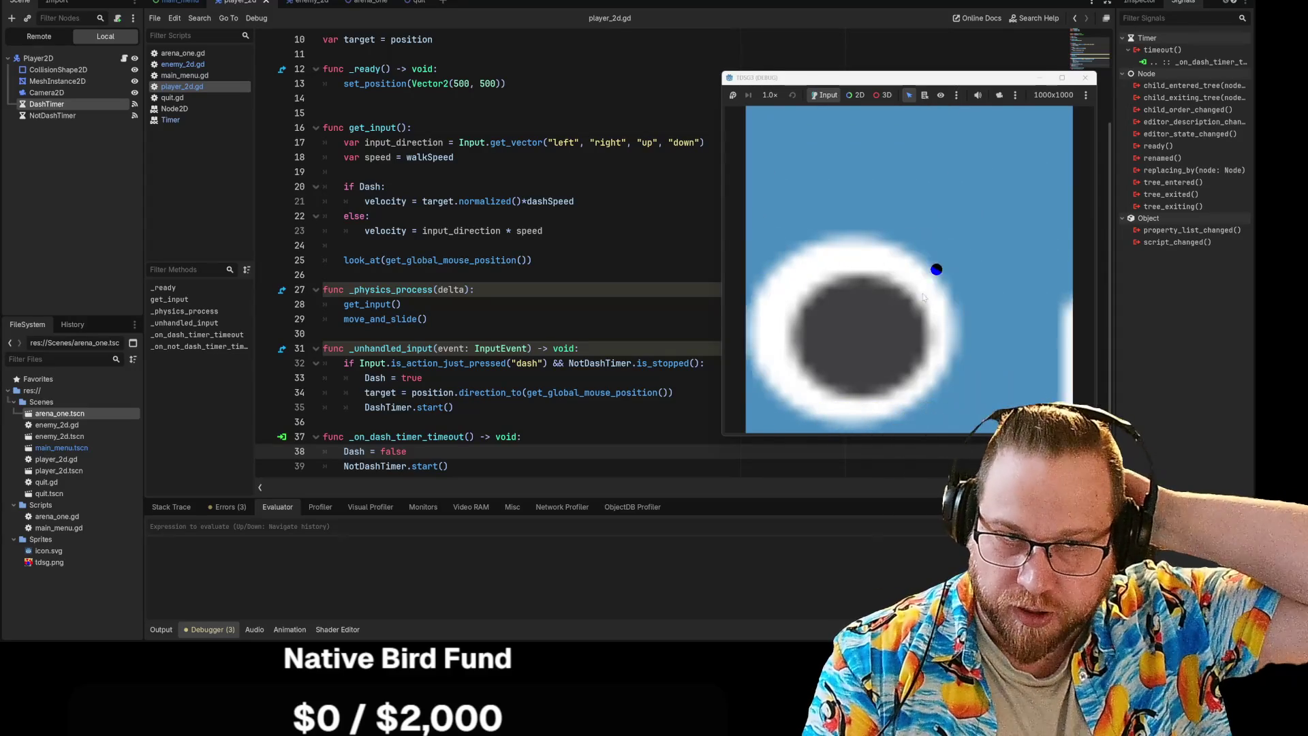
pyautogui.press('w')
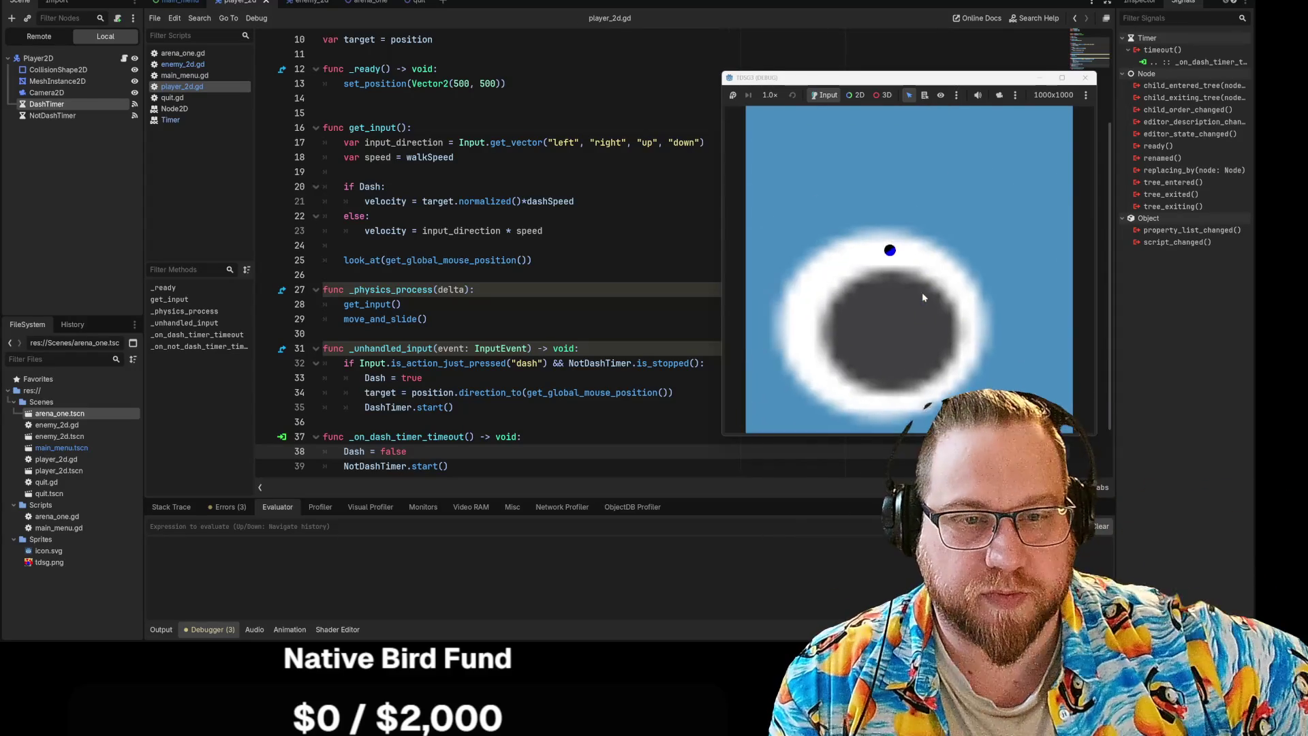
pyautogui.press('a')
pyautogui.press('s')
pyautogui.press('d')
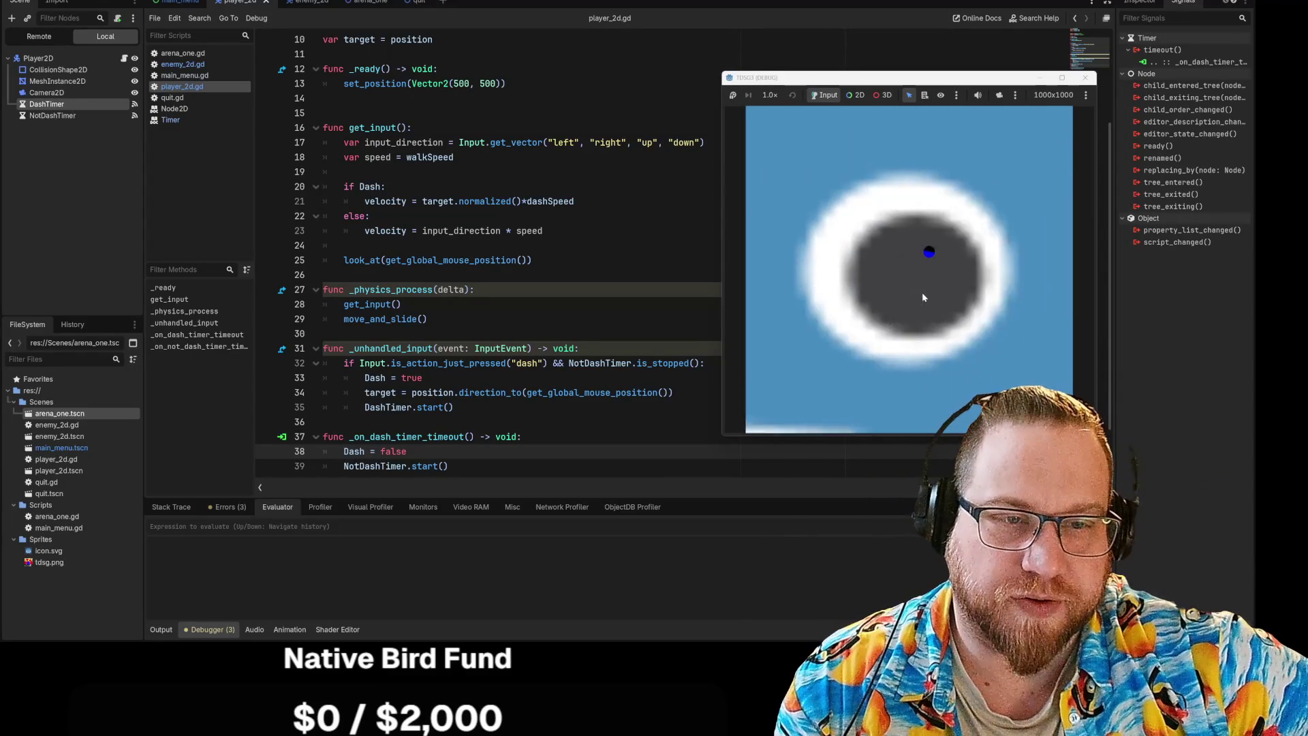
pyautogui.press('w')
pyautogui.press('s')
pyautogui.press('w')
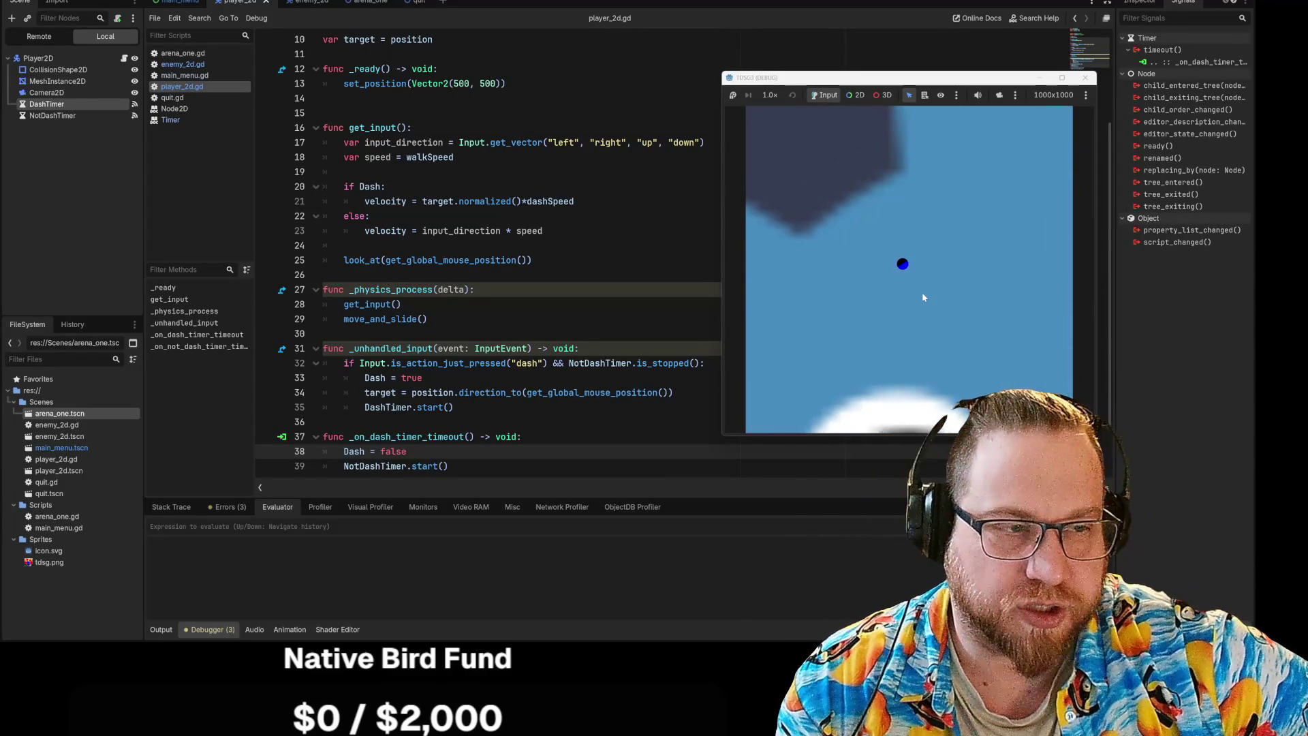
pyautogui.press('s')
pyautogui.press('s')
pyautogui.press('d')
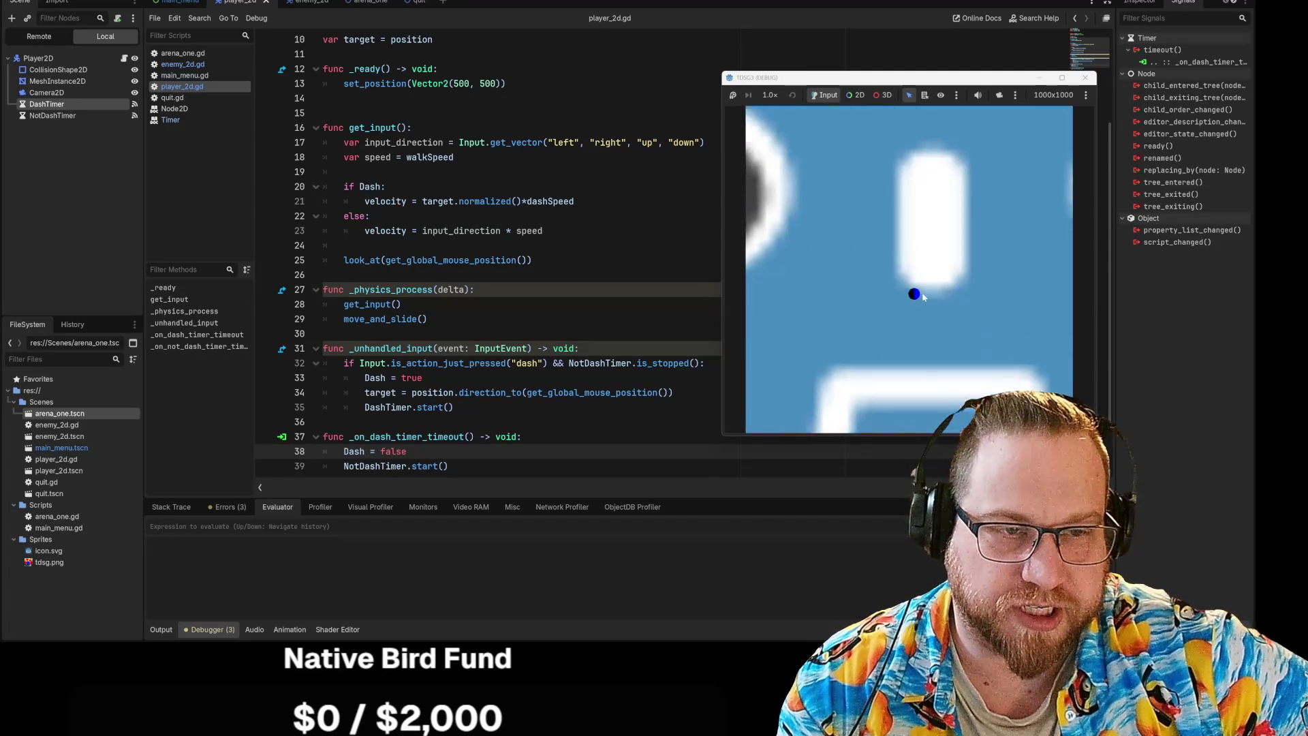
# Roam the player across the arena down onto the grey floor and back, then close the test run.
pyautogui.press('a')
pyautogui.press('a')
pyautogui.press('w')
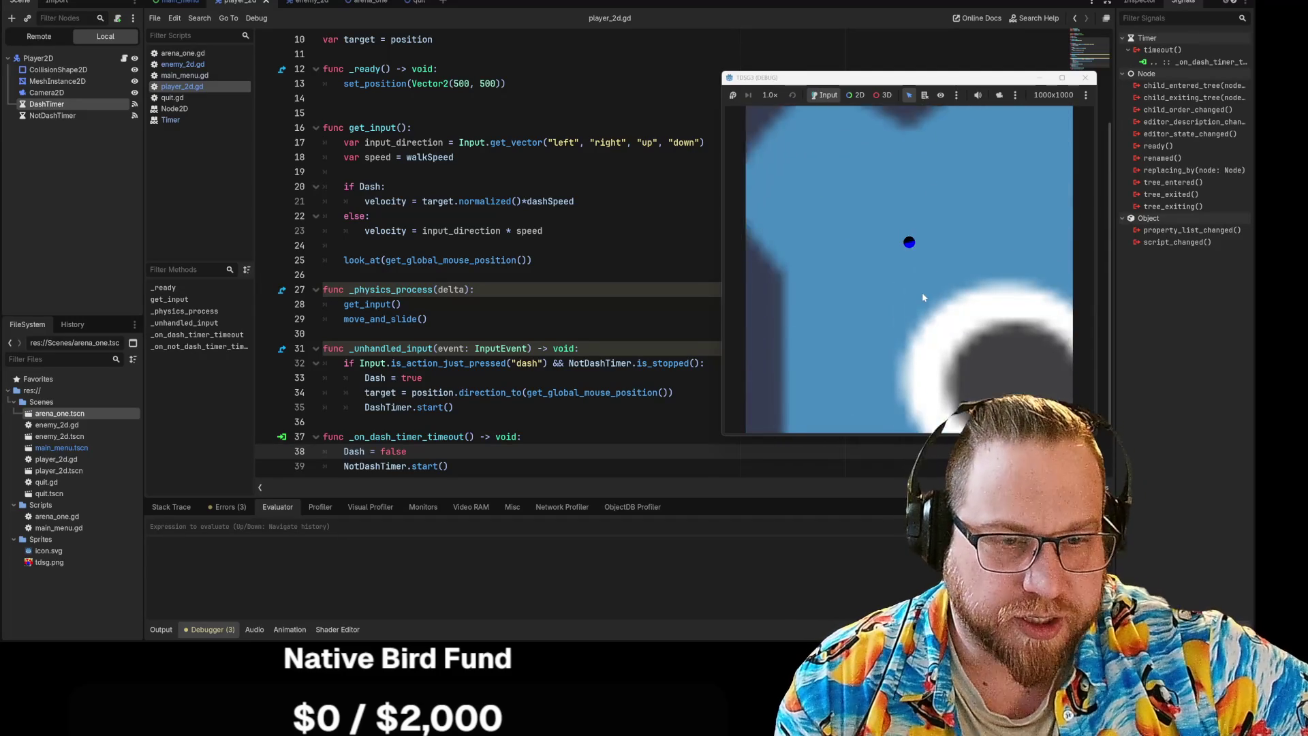
pyautogui.press('d')
pyautogui.press('s')
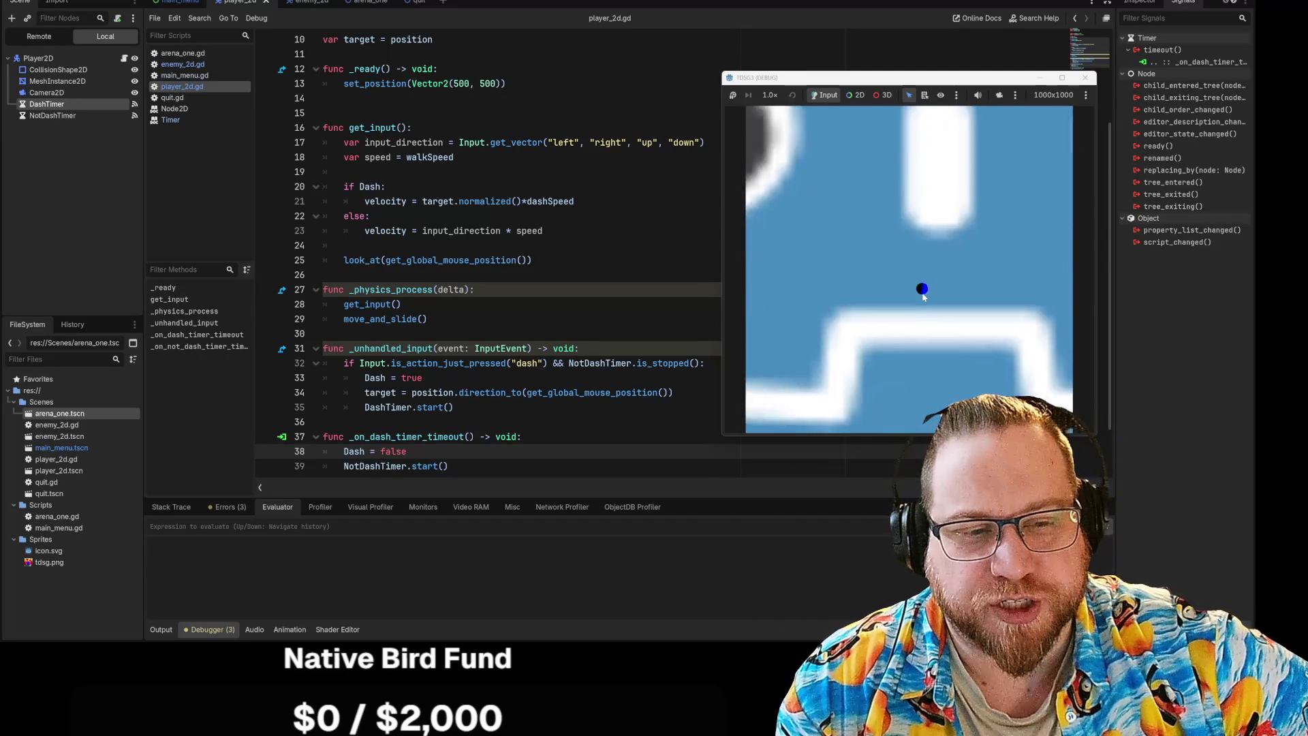
pyautogui.press('w')
pyautogui.press('d')
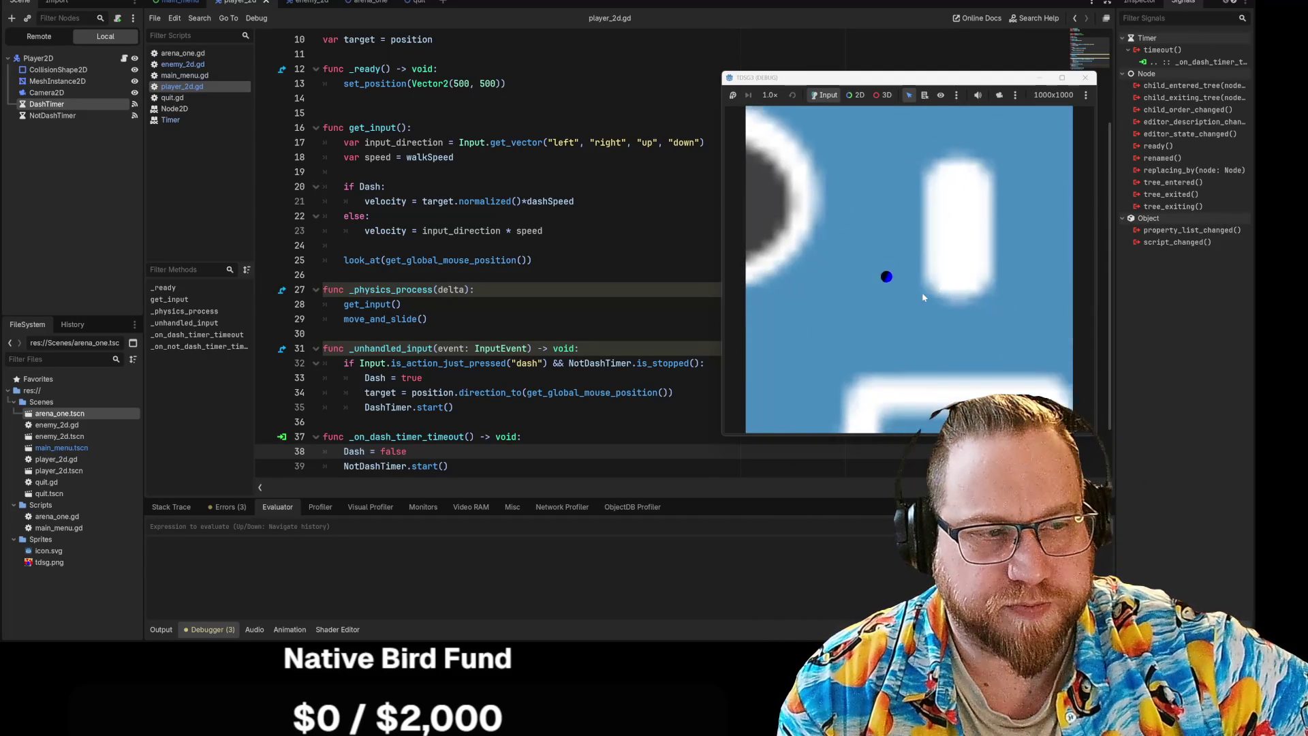
pyautogui.press('w')
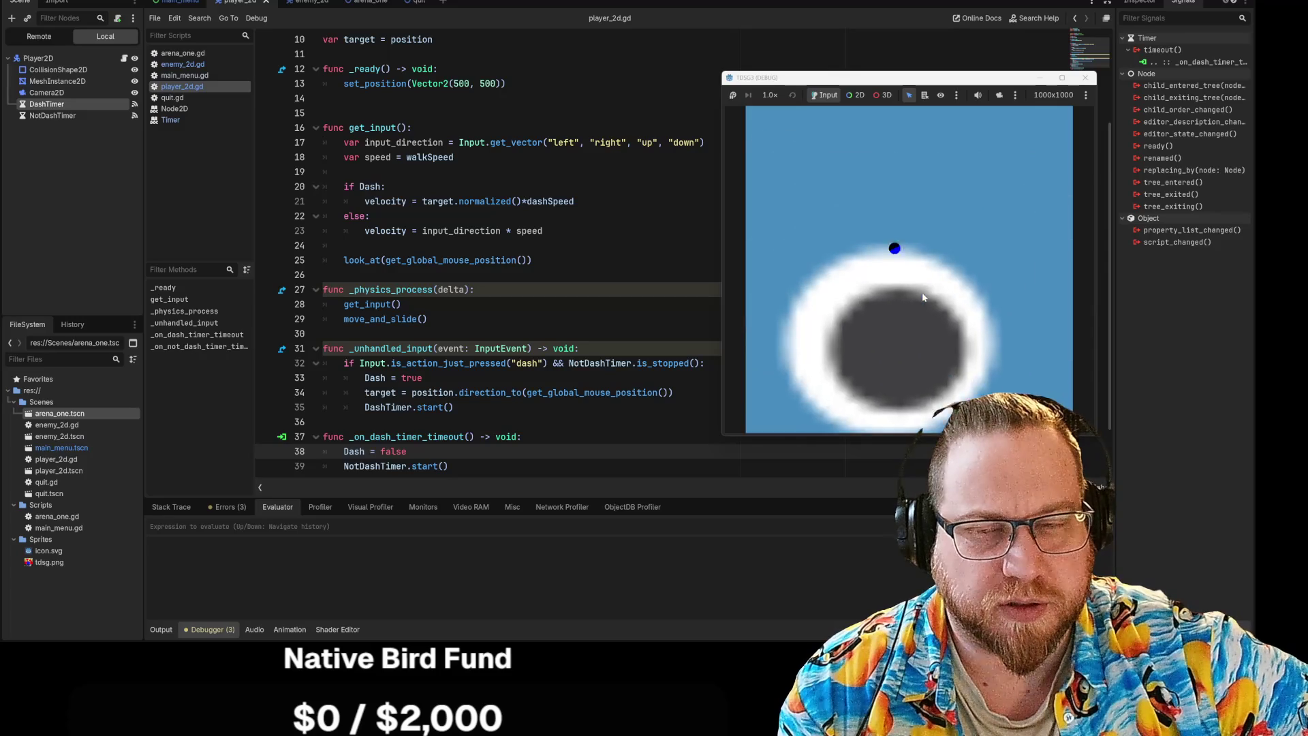
pyautogui.press('a')
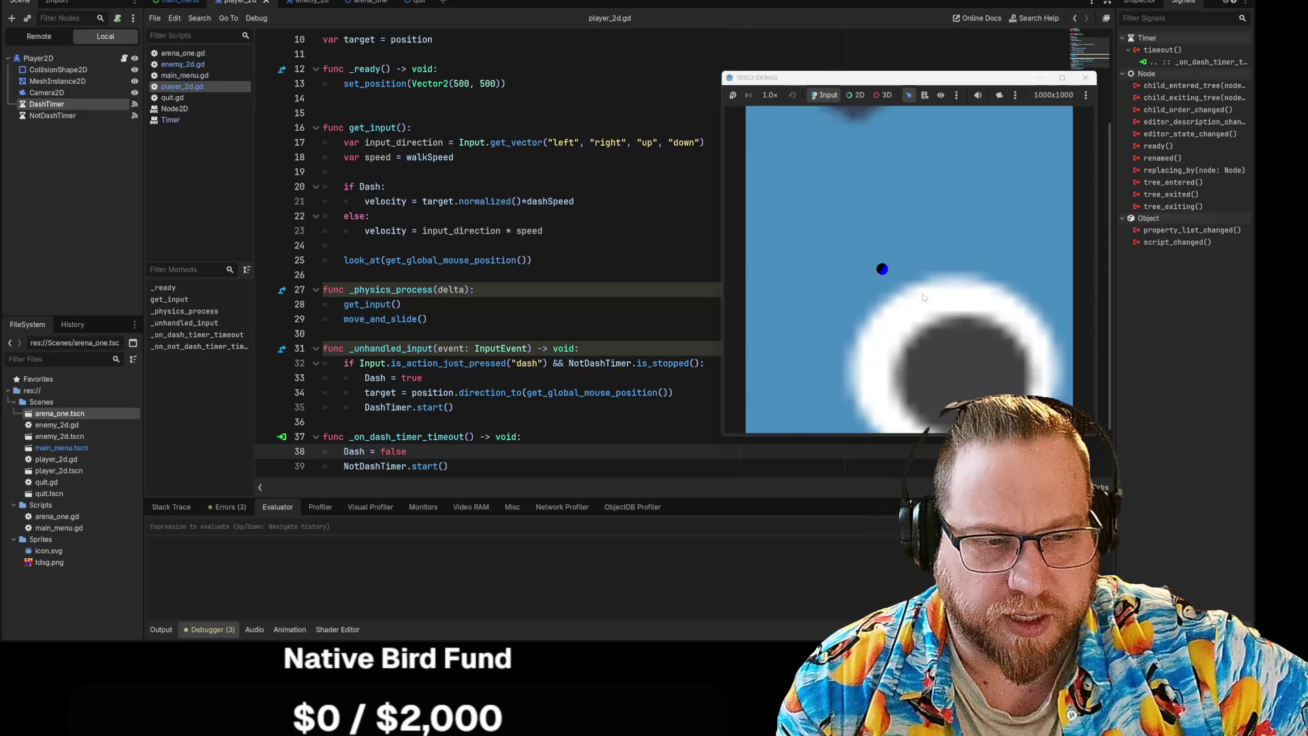
pyautogui.press('s')
pyautogui.press('d')
pyautogui.press('w')
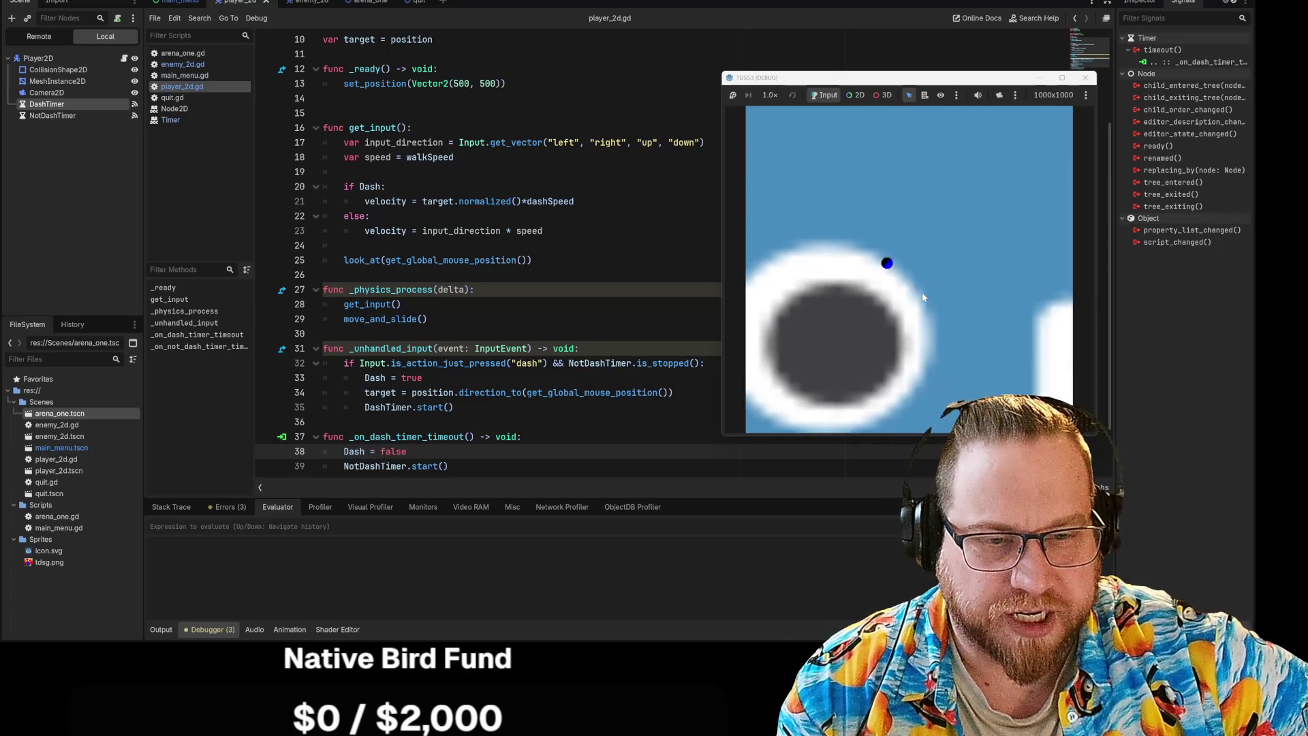
pyautogui.press('a')
pyautogui.press('s')
pyautogui.press('d')
pyautogui.press('w')
pyautogui.press('a')
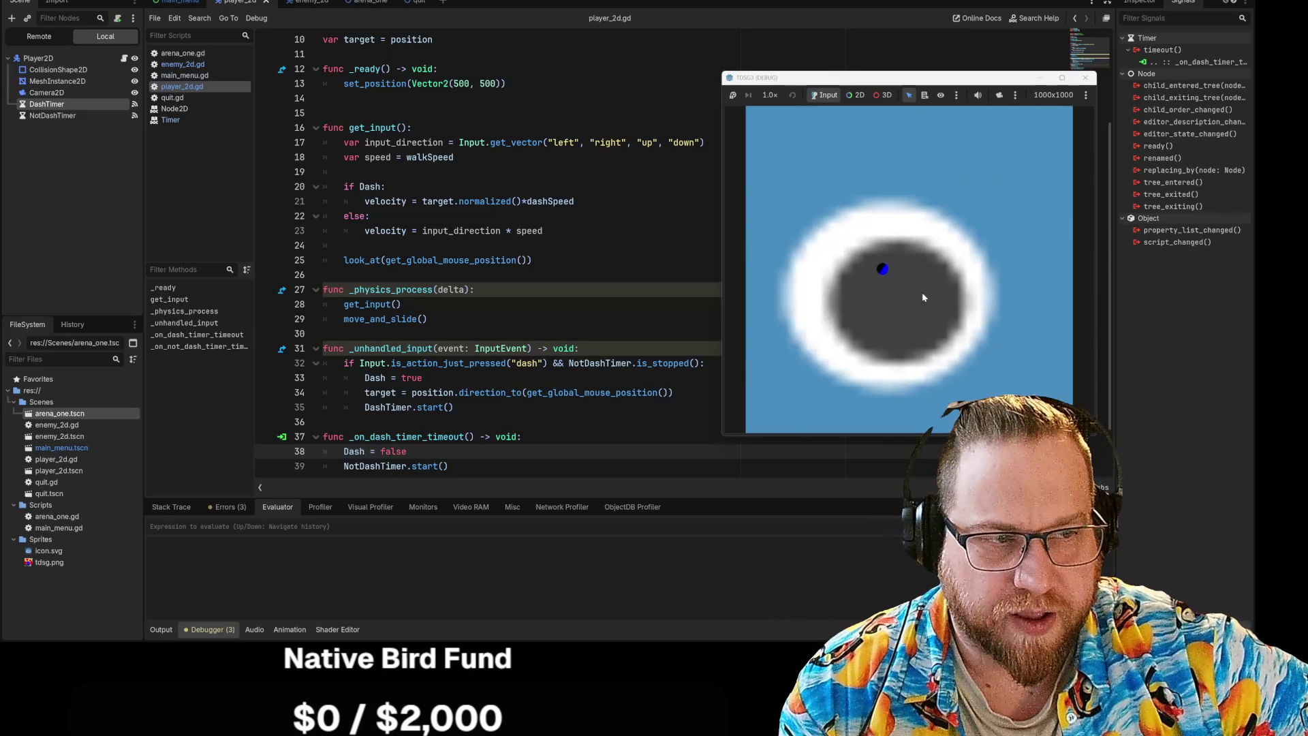
pyautogui.press('s')
pyautogui.press('s')
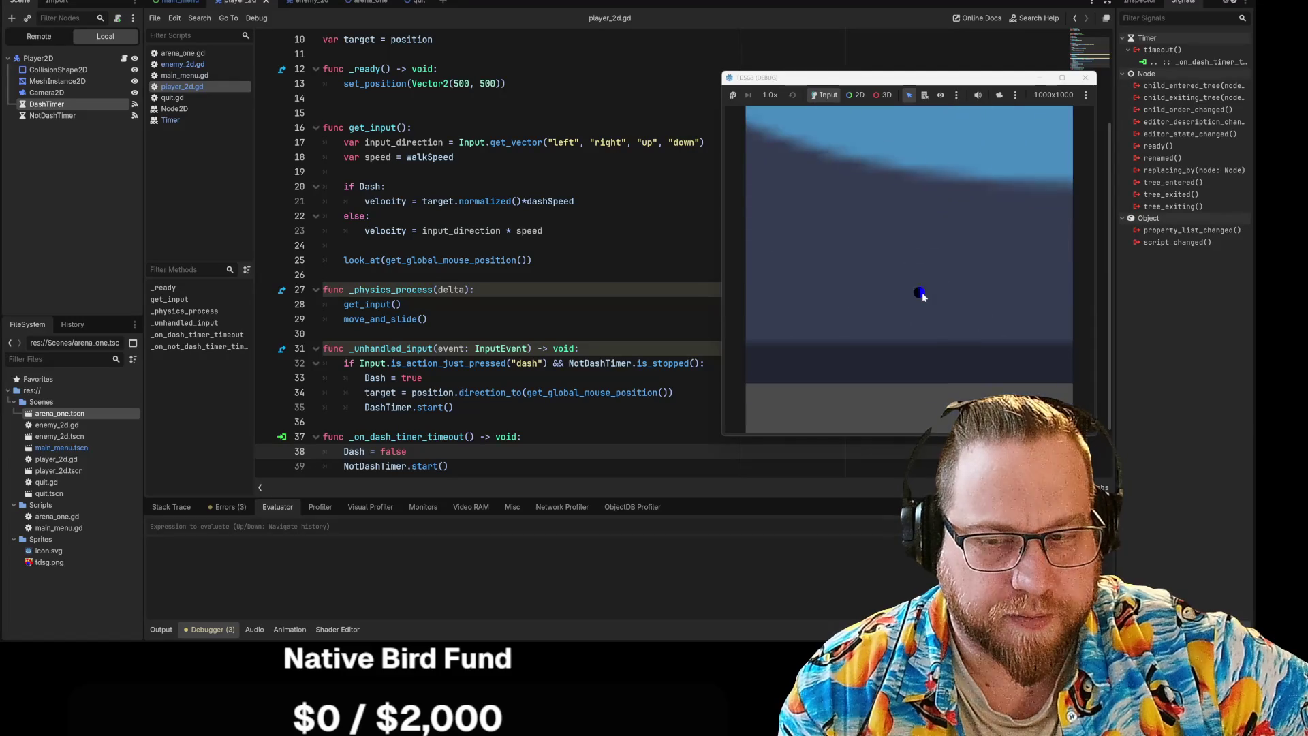
pyautogui.press('w')
pyautogui.press('s')
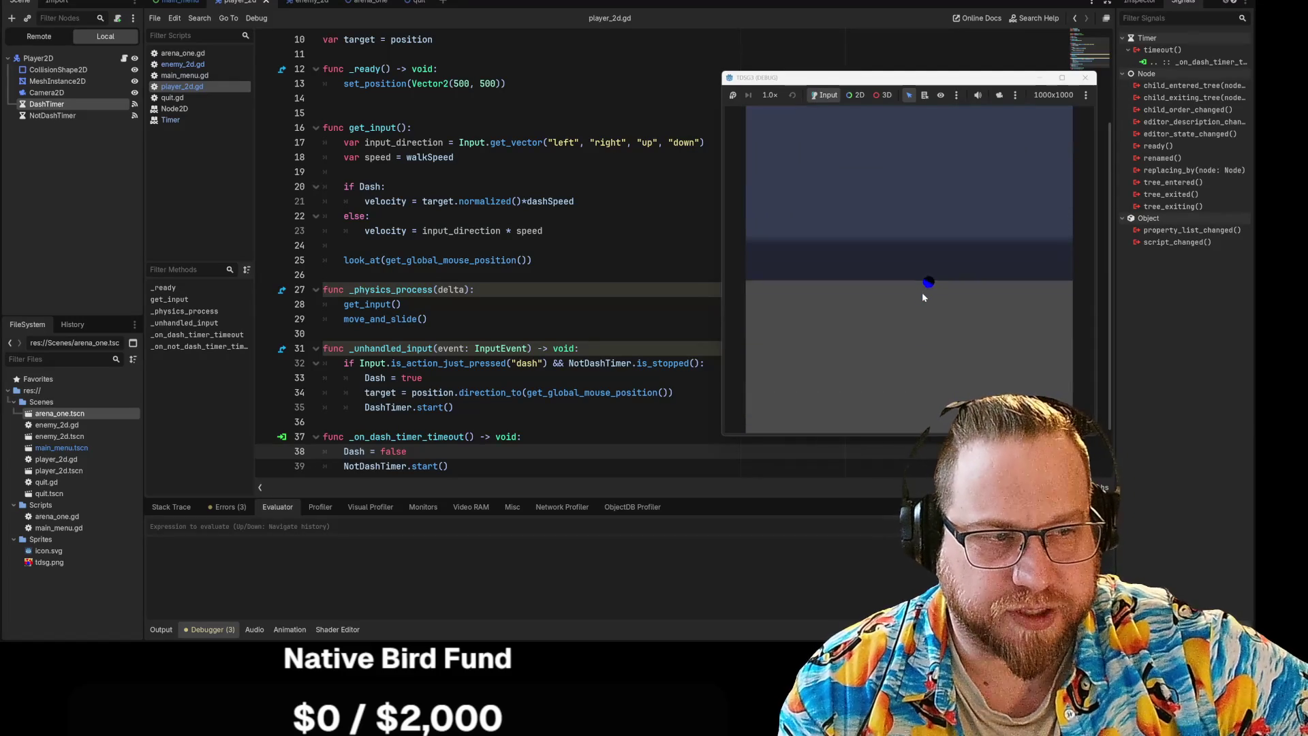
pyautogui.press('w')
pyautogui.press('s')
pyautogui.press('w')
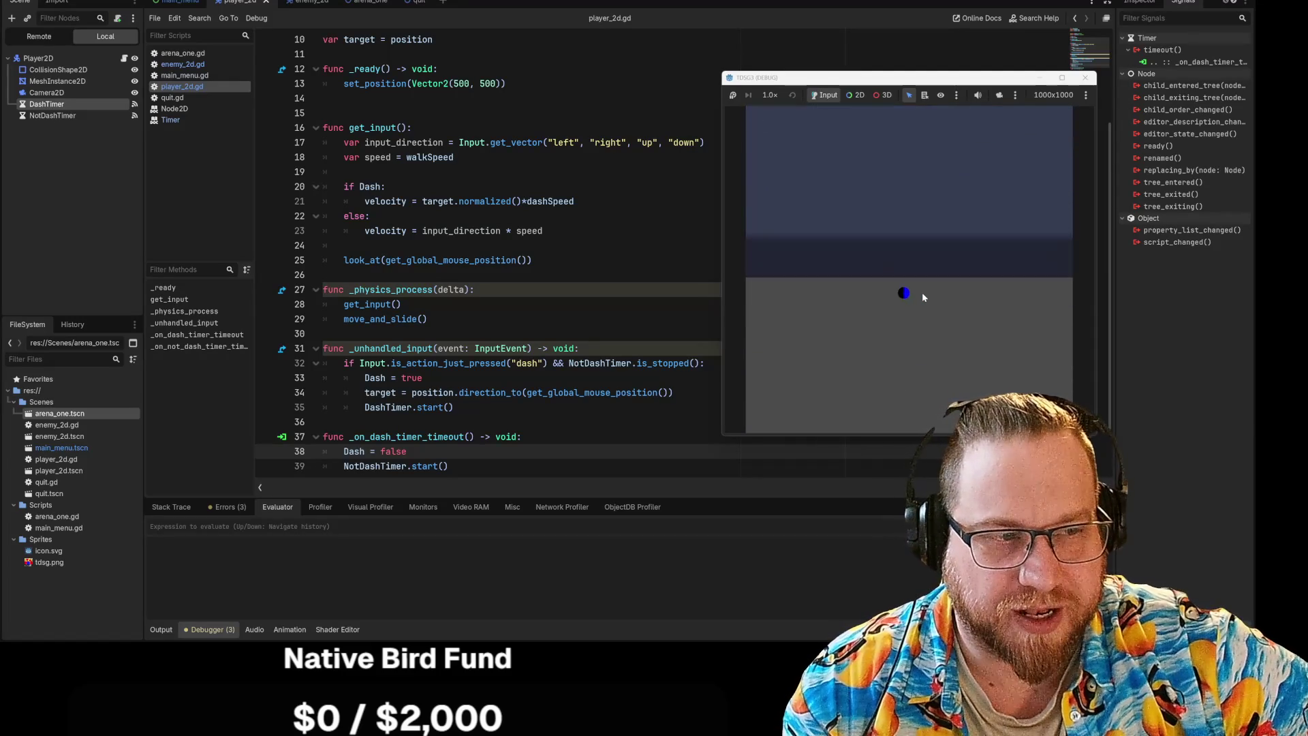
pyautogui.press('s')
pyautogui.press('w')
pyautogui.press('s')
pyautogui.press('w')
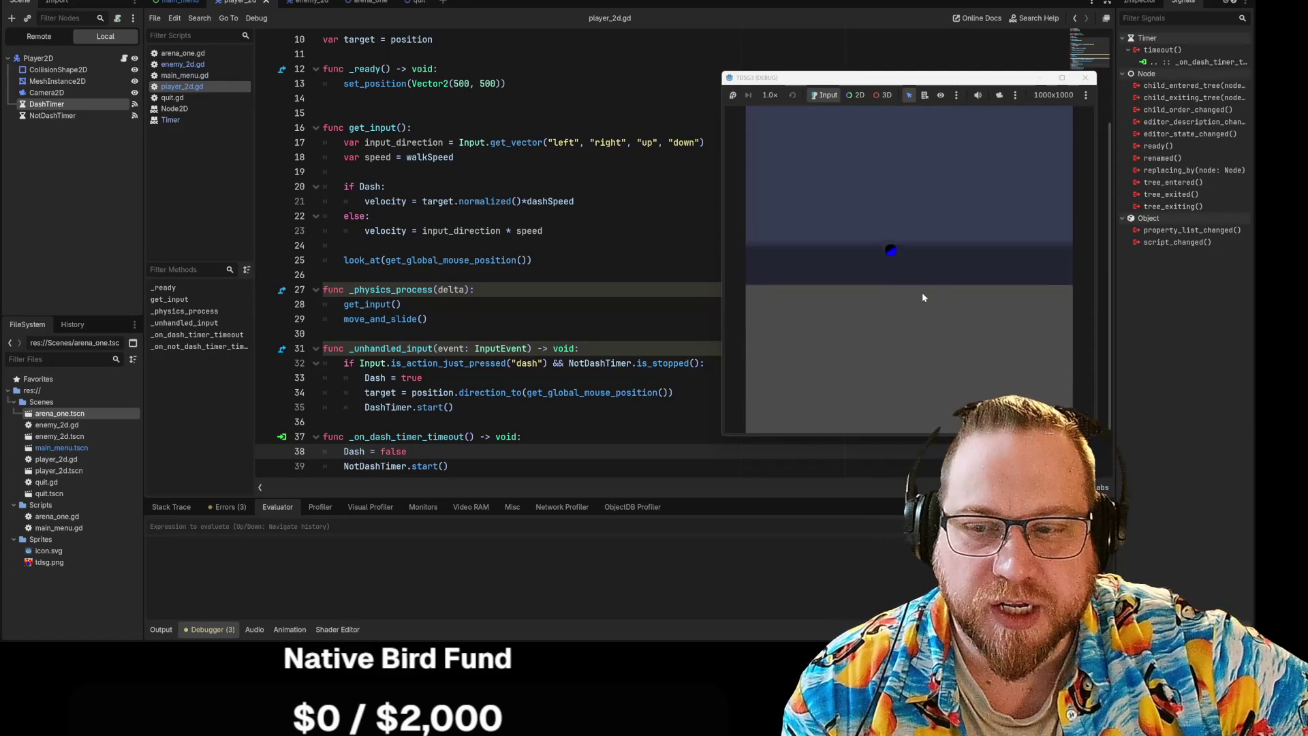
pyautogui.press('w')
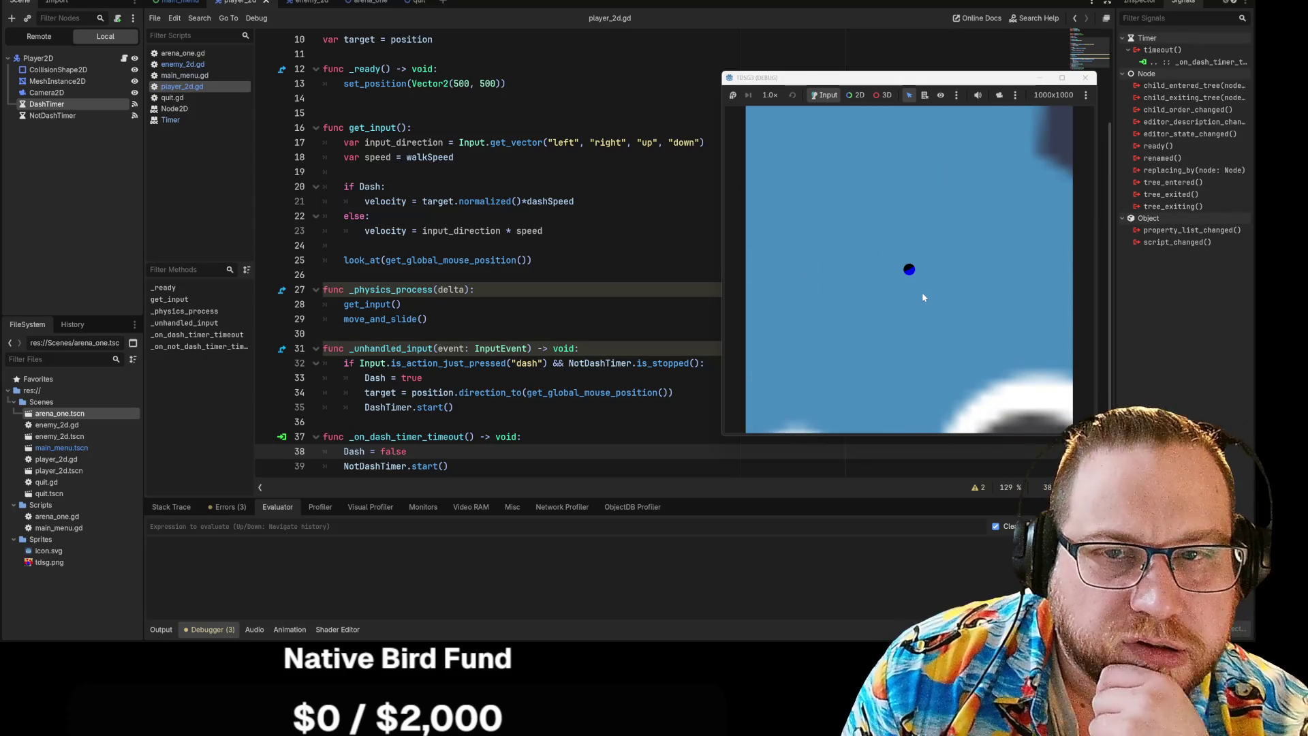
pyautogui.click(1085, 76)
pyautogui.scroll(-2, 681, 272)
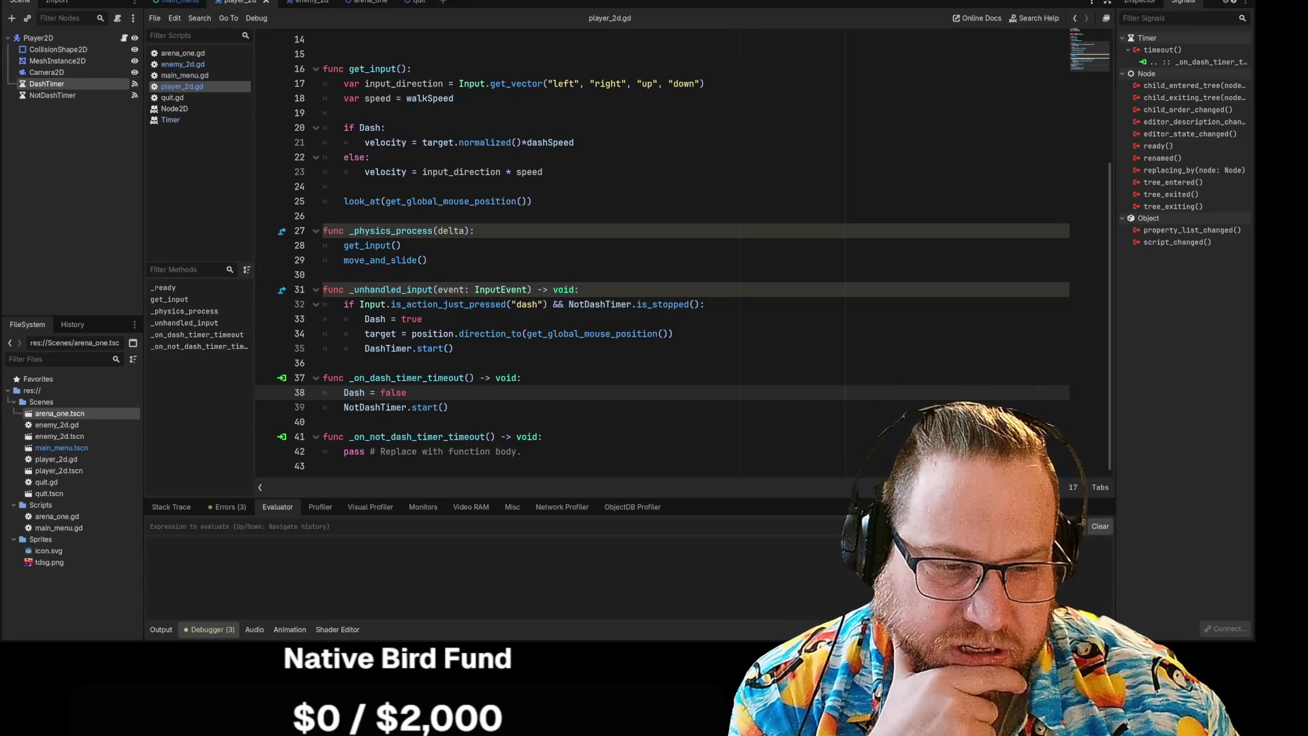
# Replace pass in _on_not_dash_timer_timeout with NotDashTimer.stop(), then save, run and start the game.
pyautogui.moveTo(522, 451); pyautogui.dragTo(344, 451)
pyautogui.write('Not')
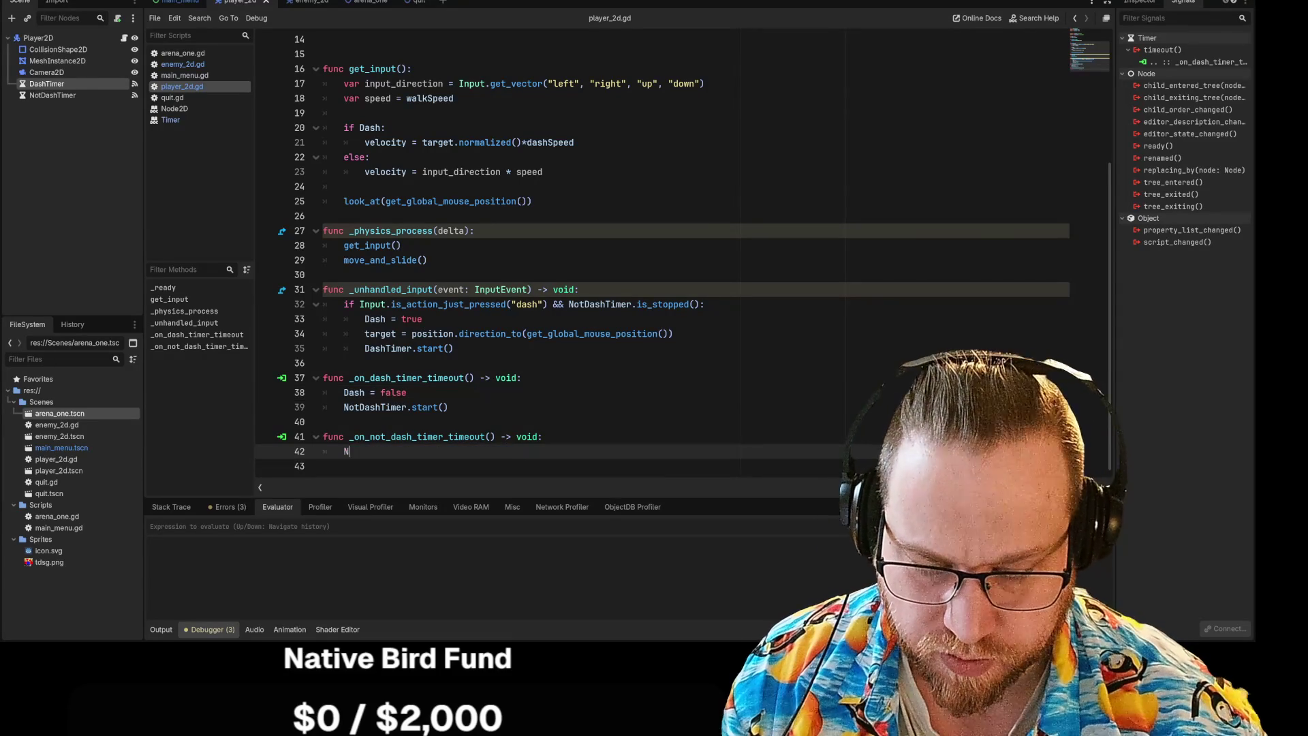
pyautogui.press('Return')
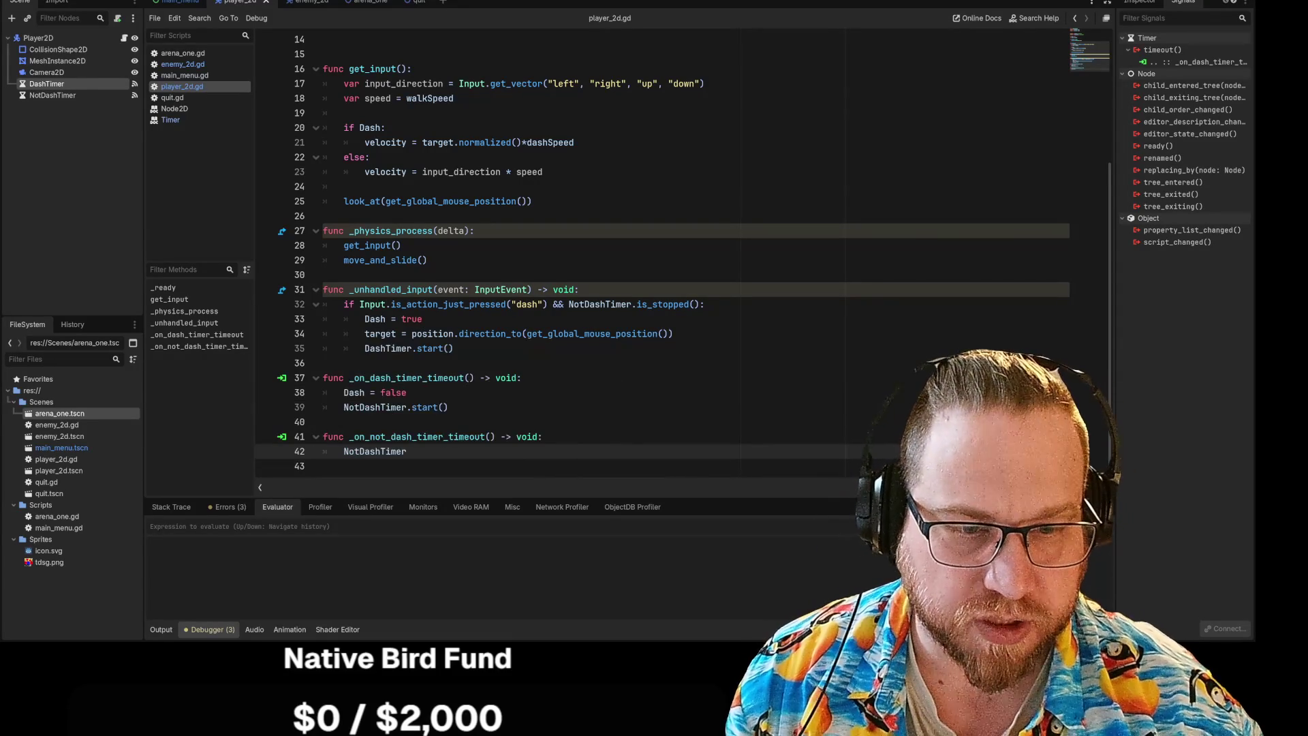
pyautogui.write('.')
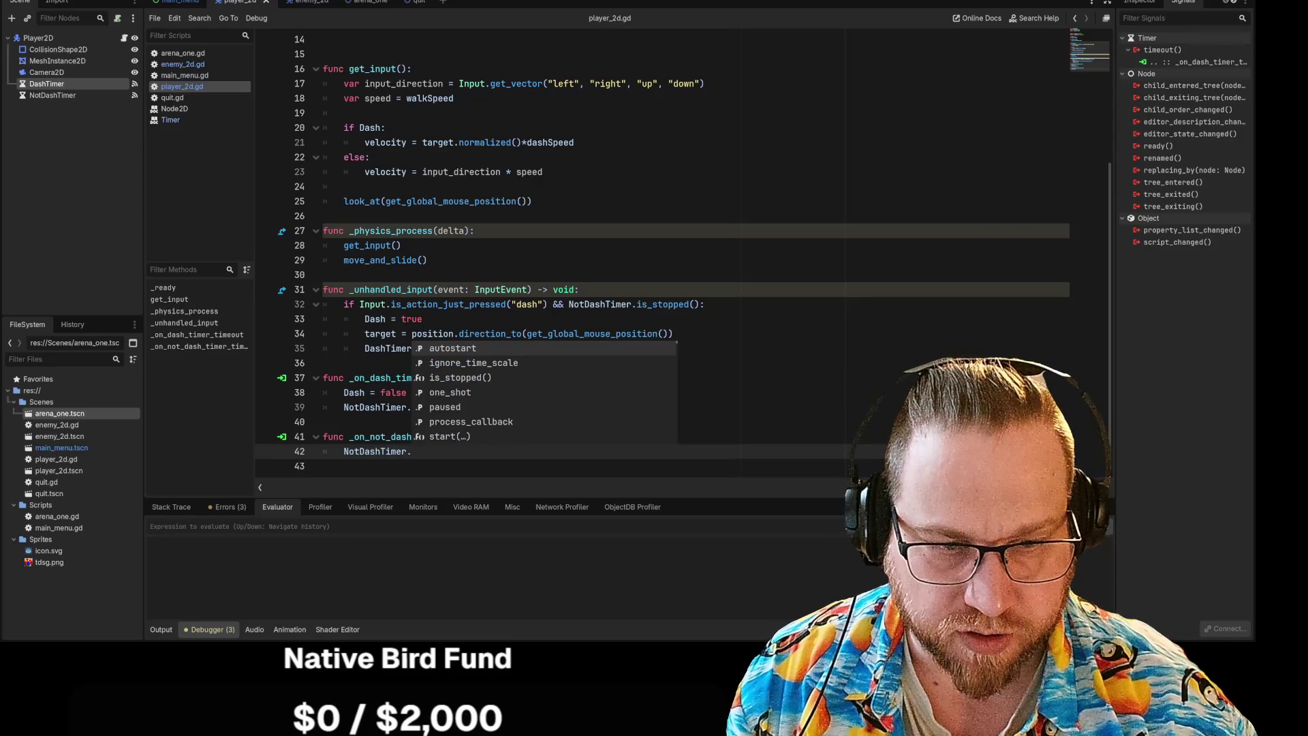
pyautogui.write('sto')
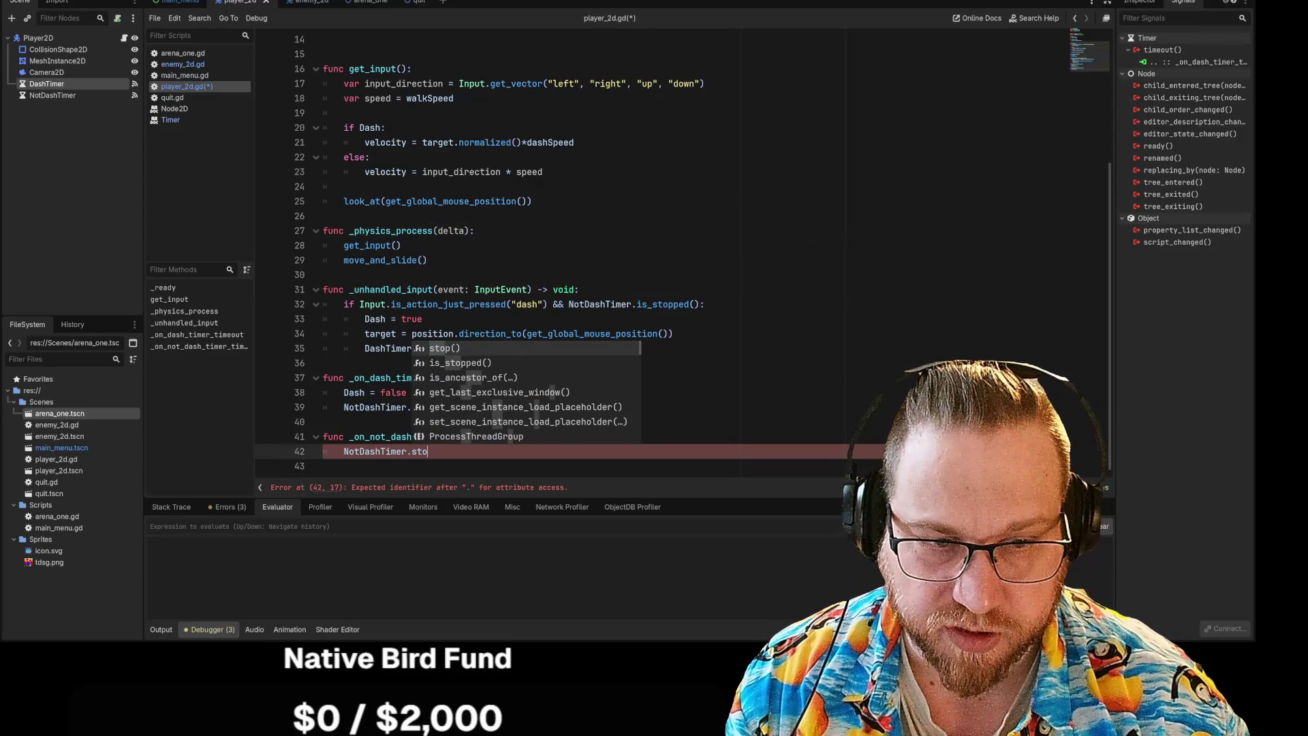
pyautogui.press('Return')
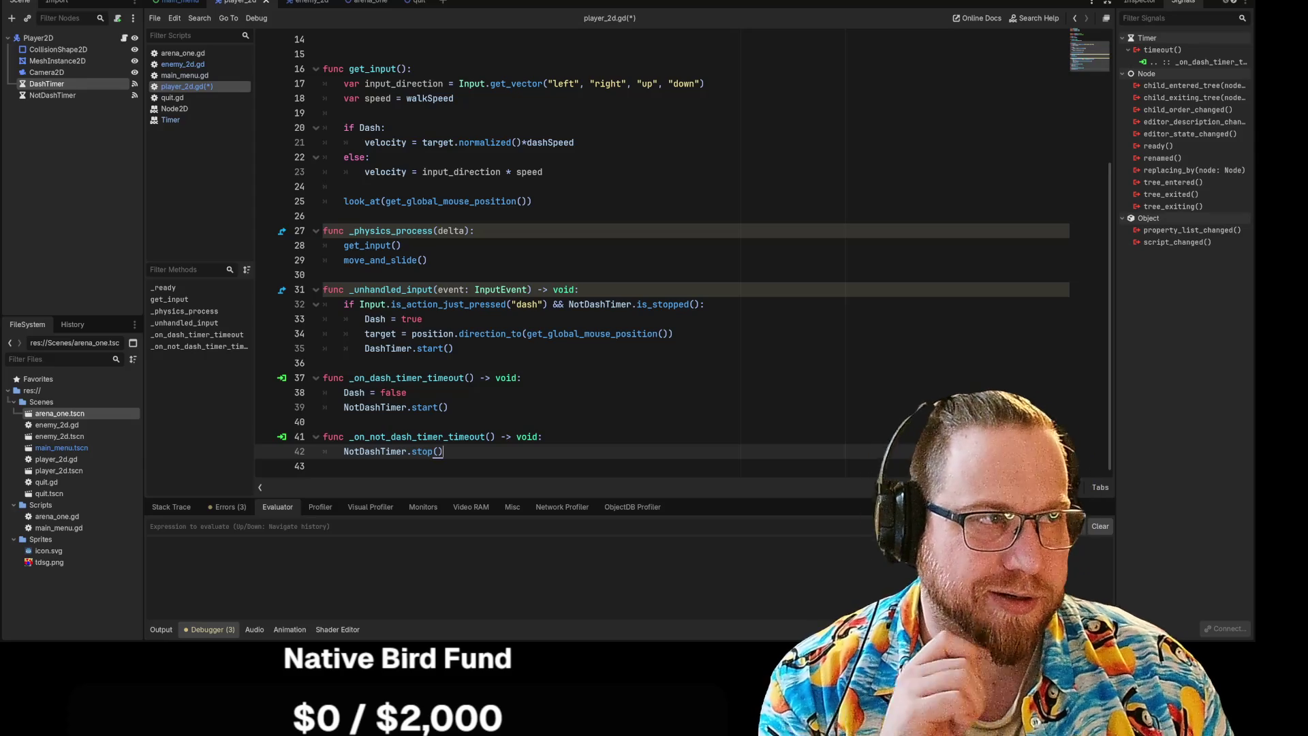
pyautogui.press('F5')
pyautogui.click(659, 340)
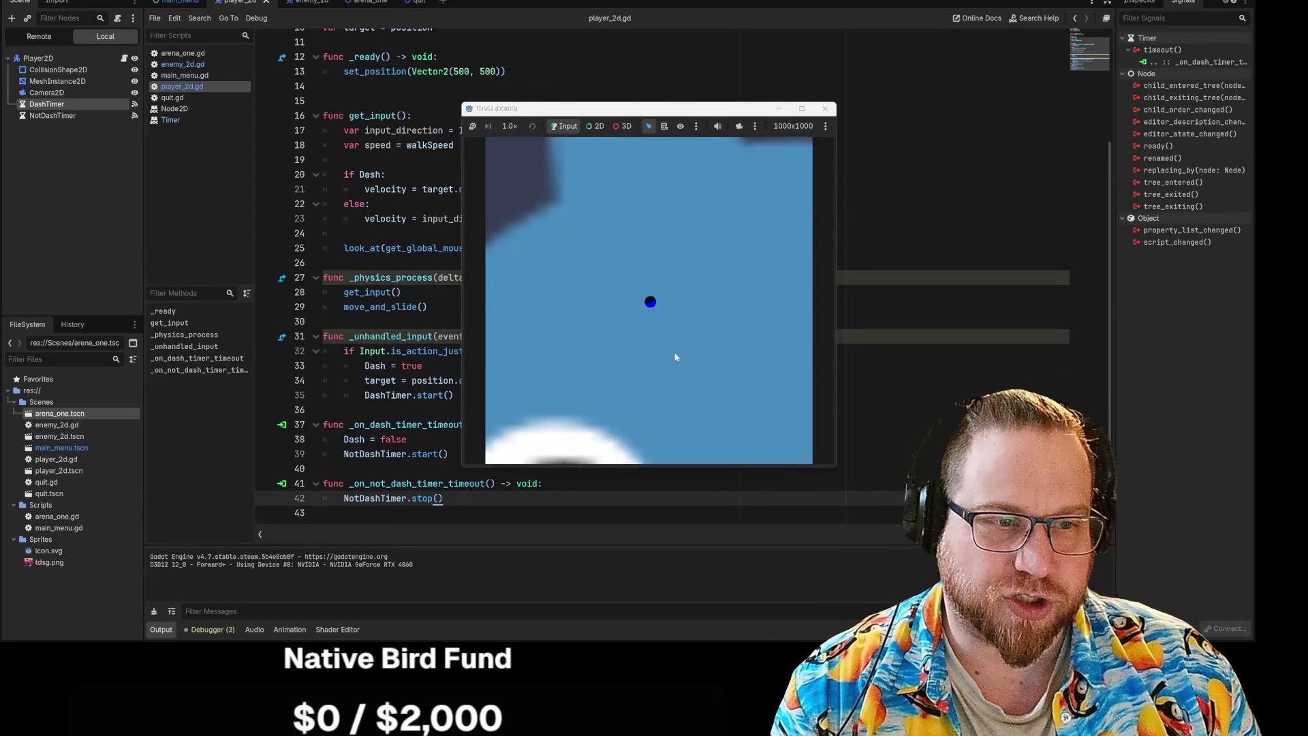
# Move the player around near the white band with WASD, then close the game window.
pyautogui.press('s')
pyautogui.press('d')
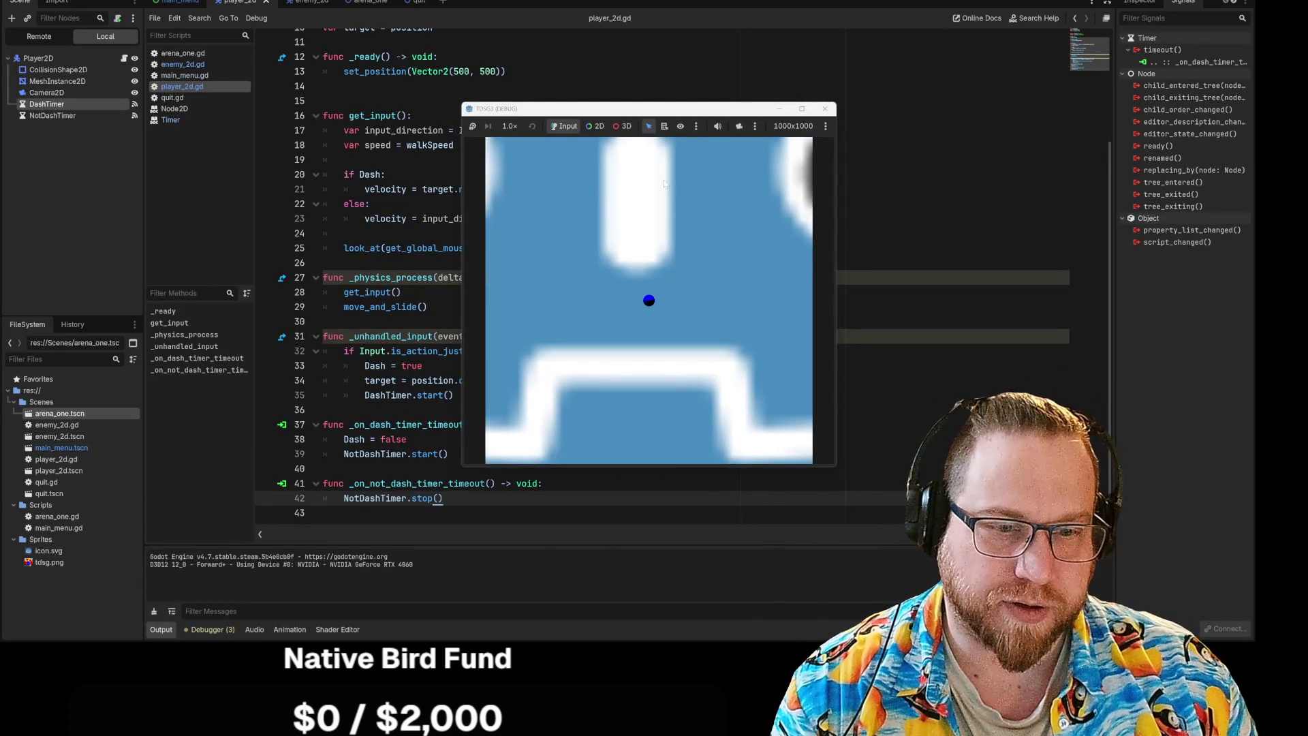
pyautogui.press('d')
pyautogui.press('w')
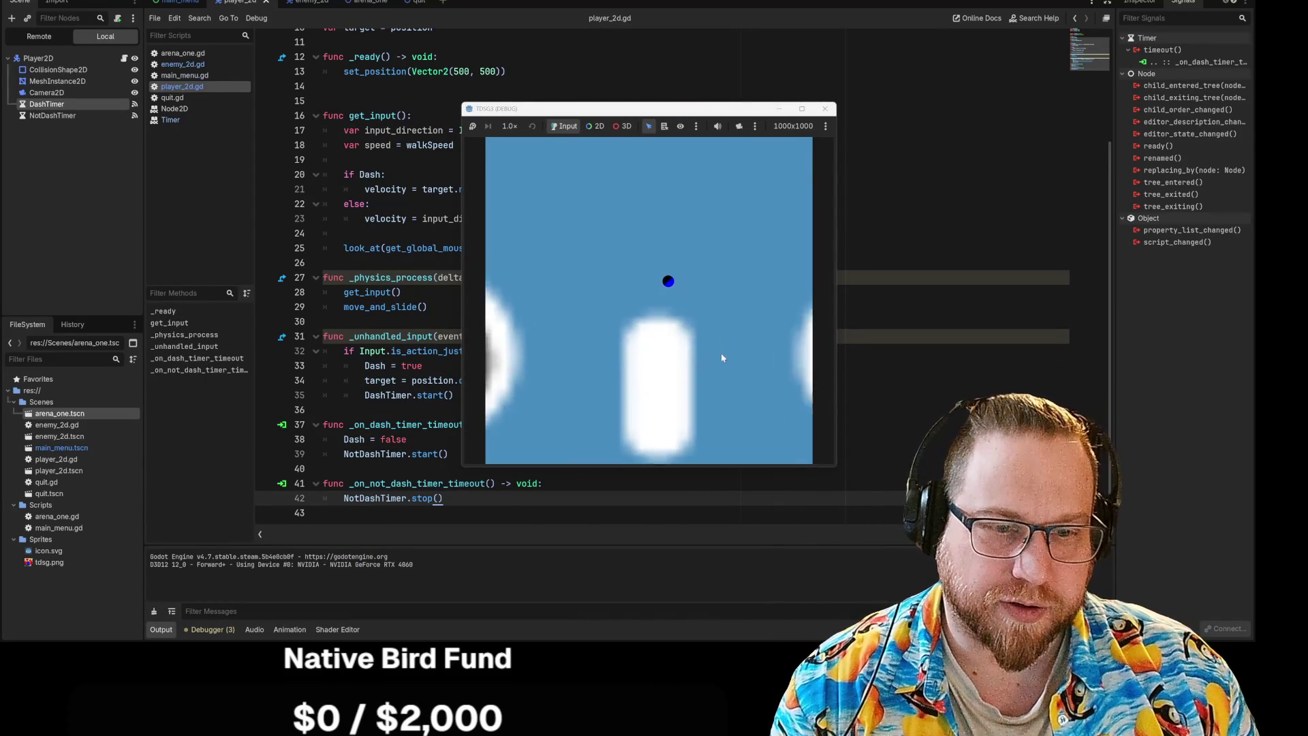
pyautogui.press('s')
pyautogui.press('a')
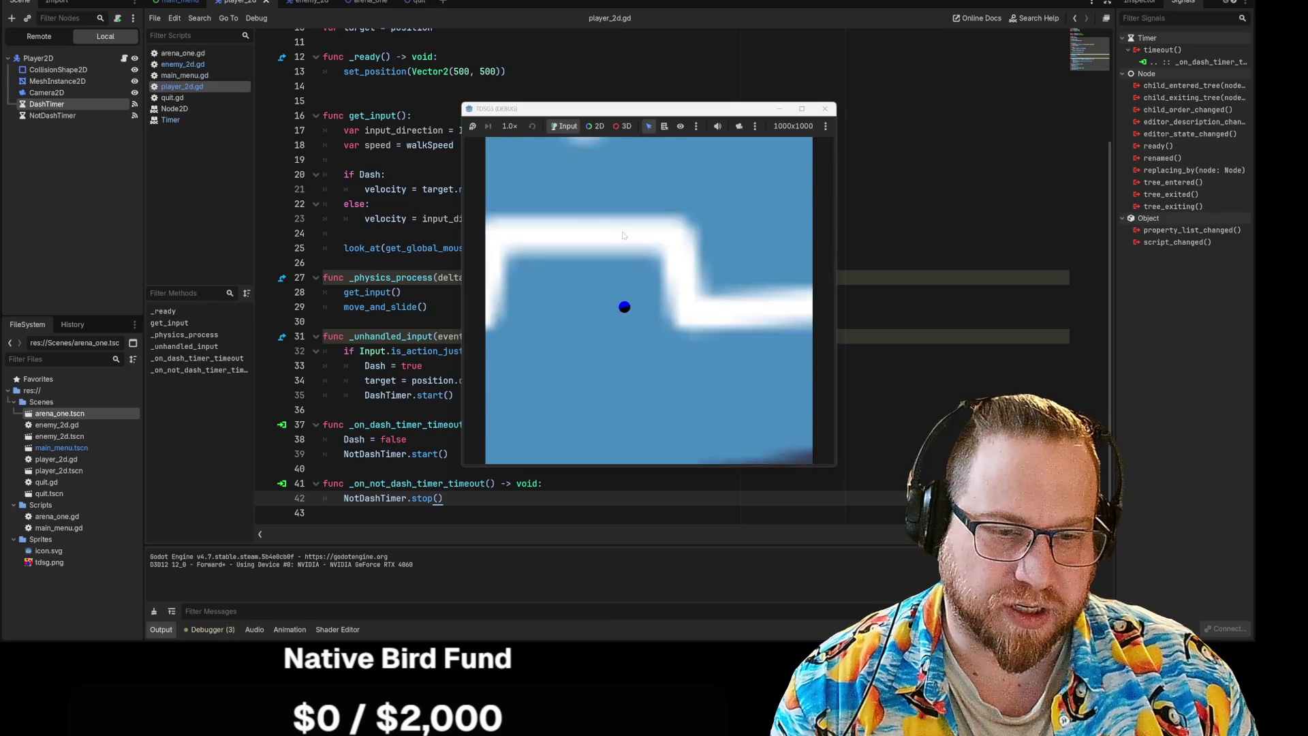
pyautogui.press('s')
pyautogui.press('w')
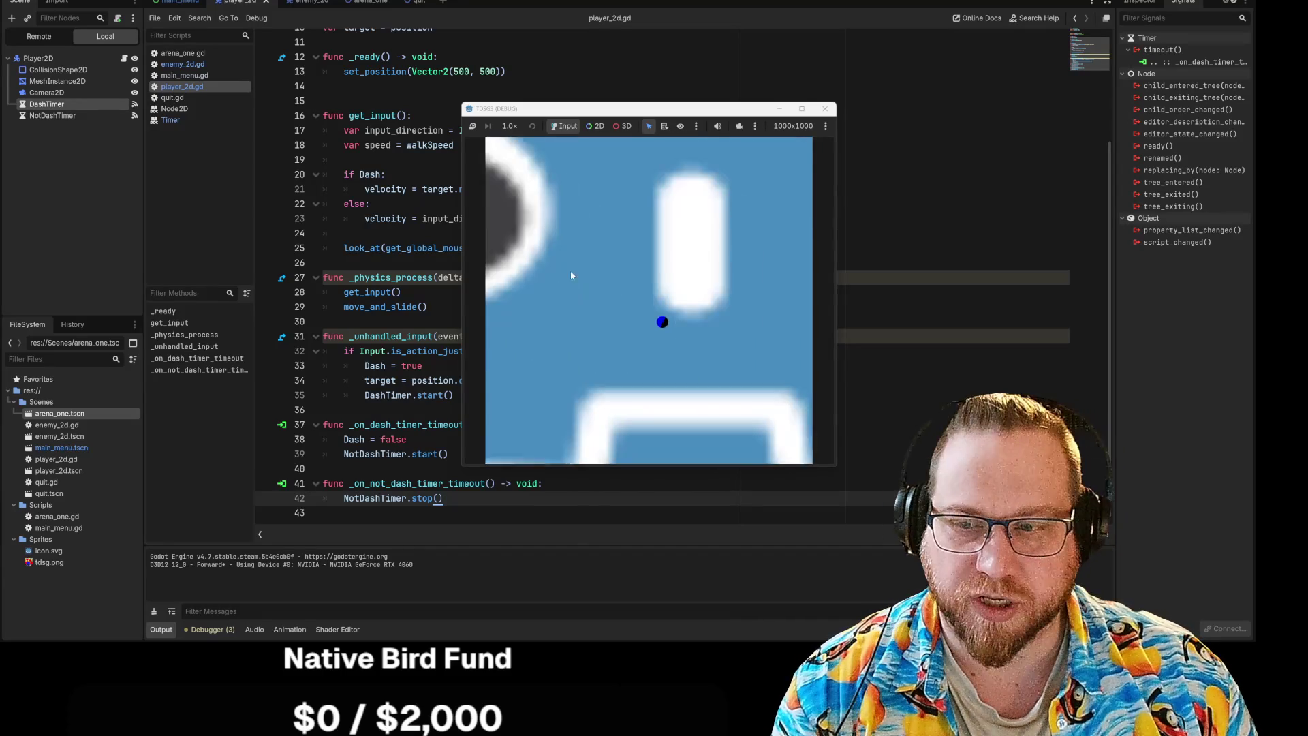
pyautogui.press('s')
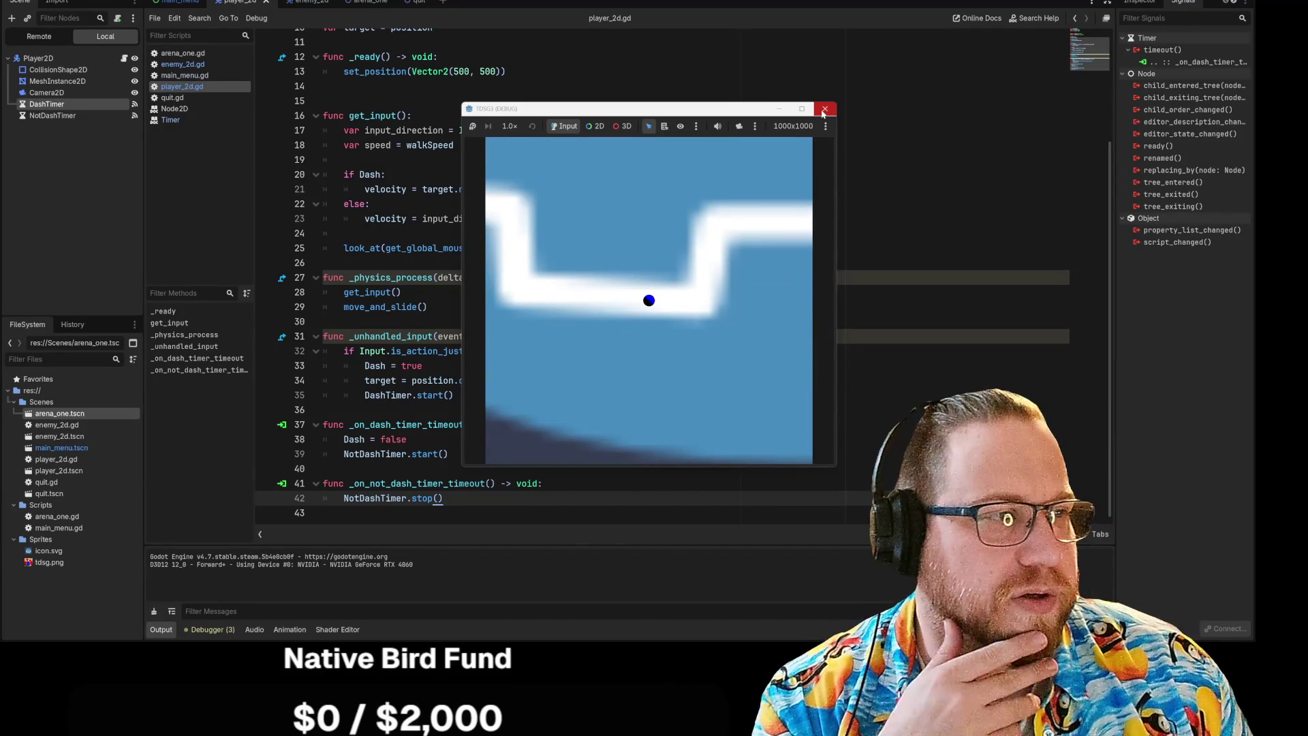
pyautogui.click(823, 110)
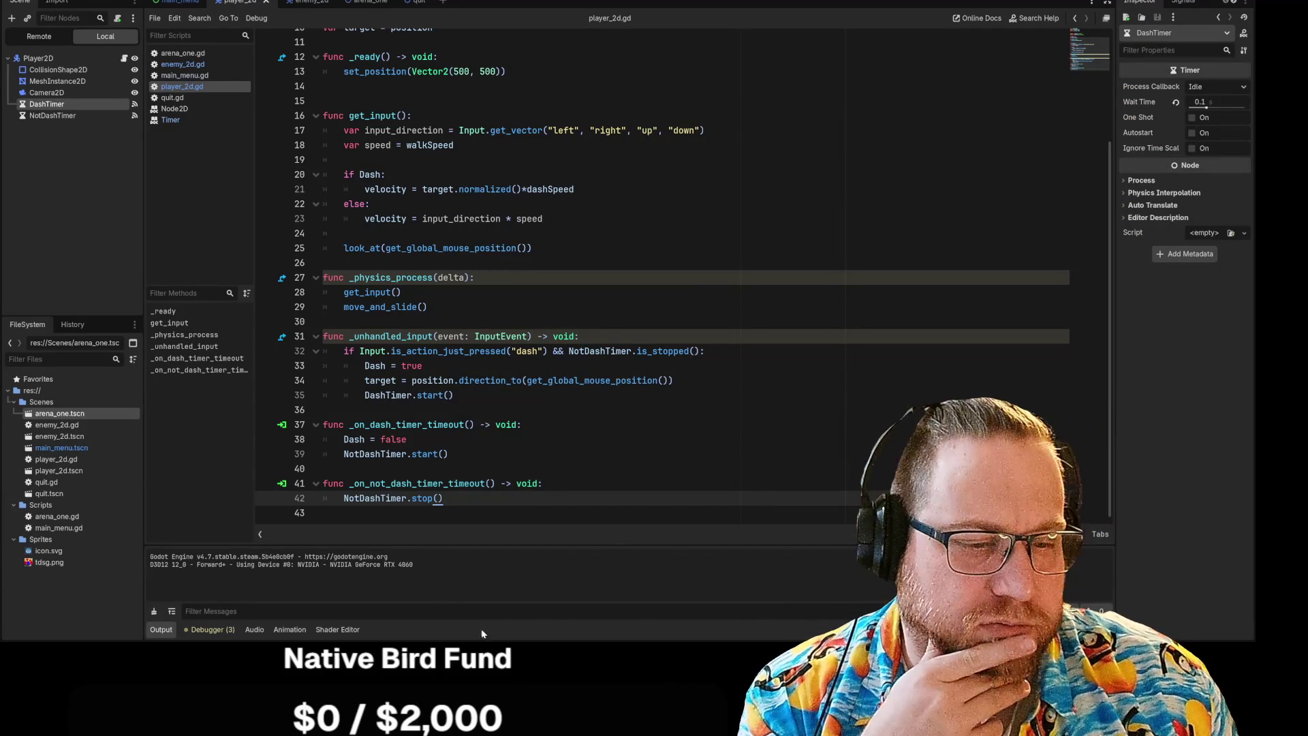
# Relaunch the game, move its window to the top right, and steer the player down then up-right.
pyautogui.press('F5')
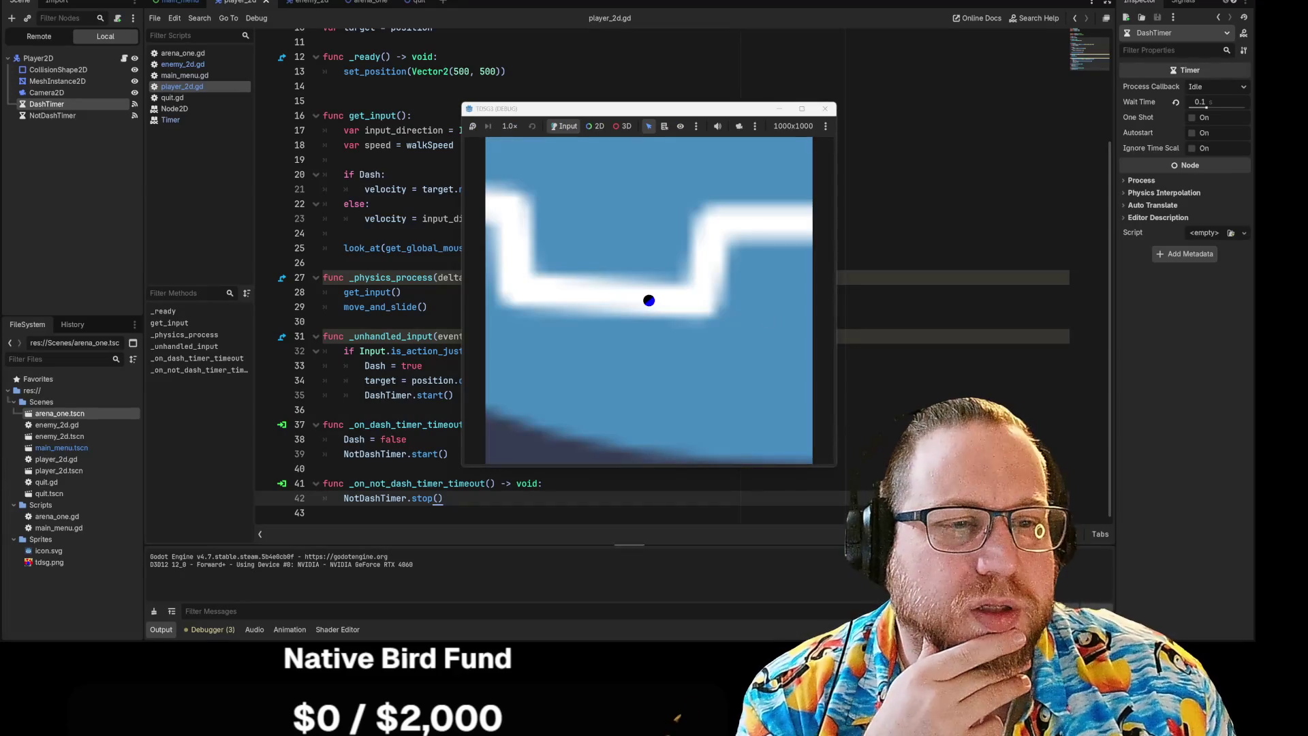
pyautogui.moveTo(730, 111)
pyautogui.mouseDown()
pyautogui.moveTo(936, 88)
pyautogui.moveTo(896, 35)
pyautogui.moveTo(1036, 42)
pyautogui.moveTo(992, 38)
pyautogui.moveTo(1002, 41)
pyautogui.mouseUp()
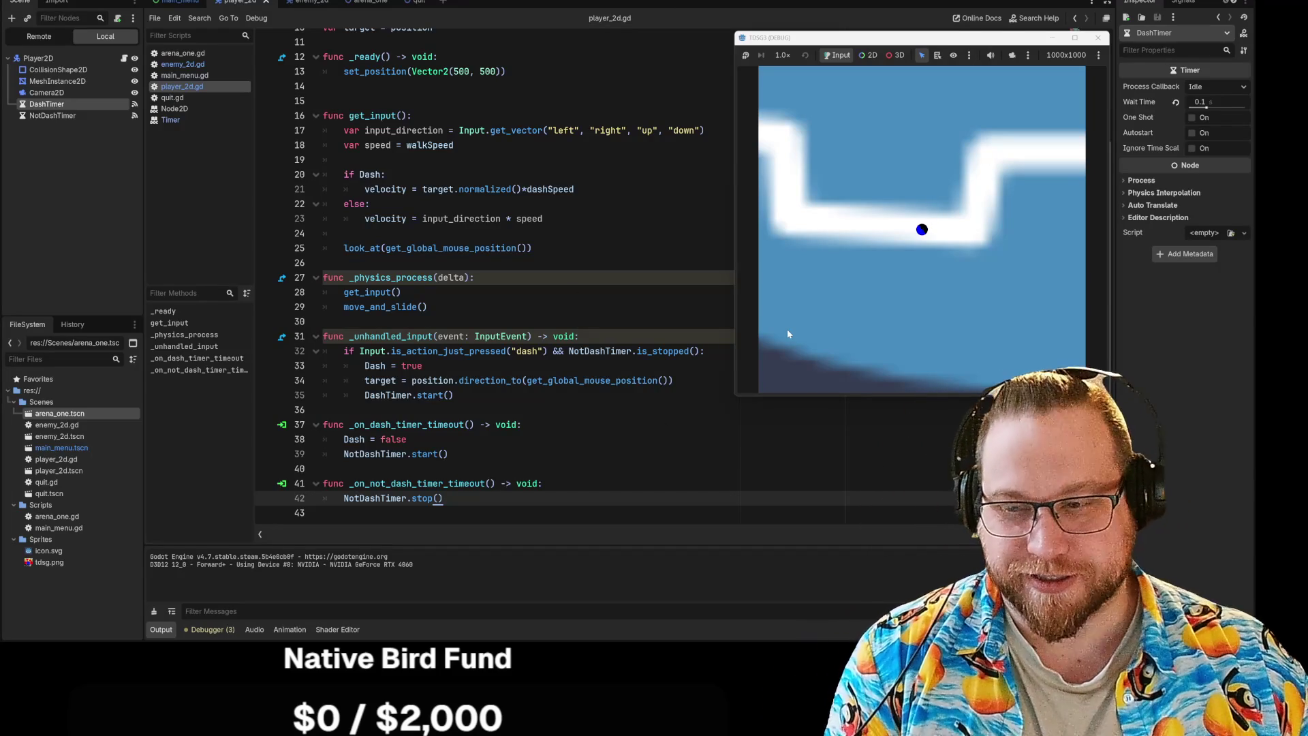
pyautogui.press('s')
pyautogui.press('s')
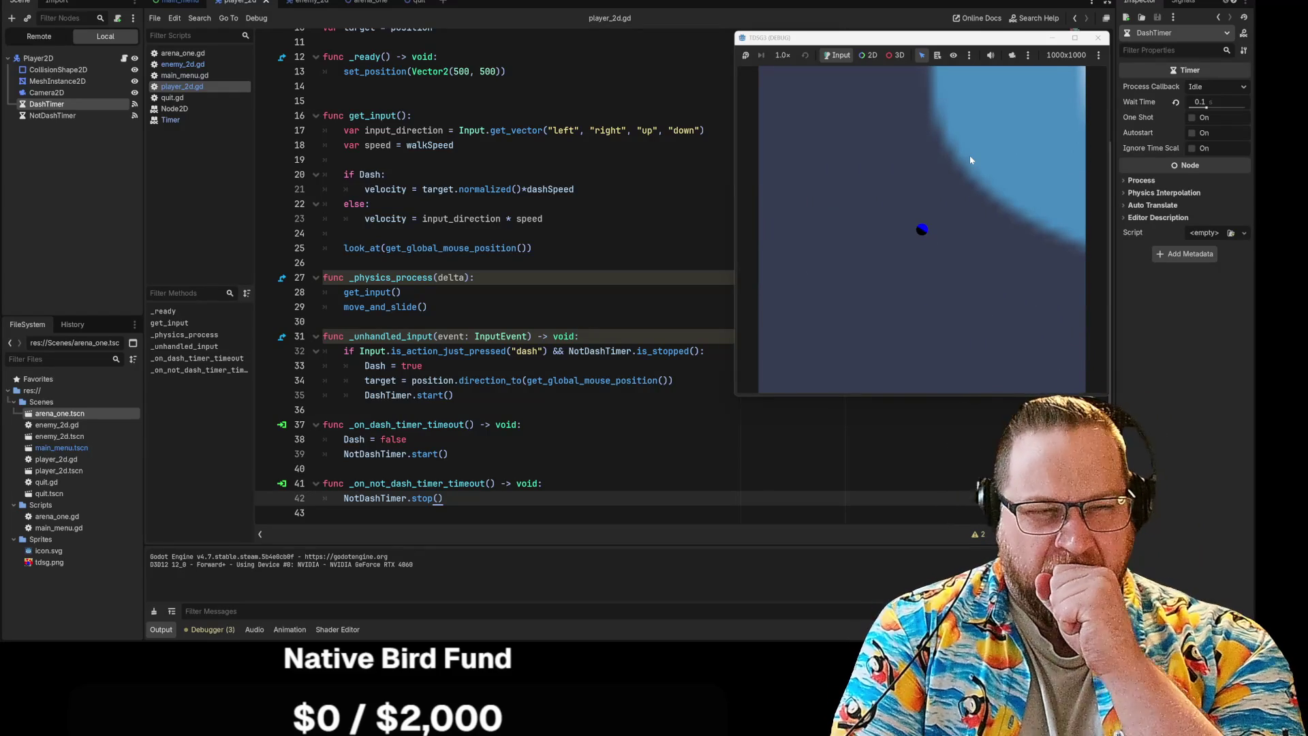
pyautogui.press('w')
pyautogui.press('d')
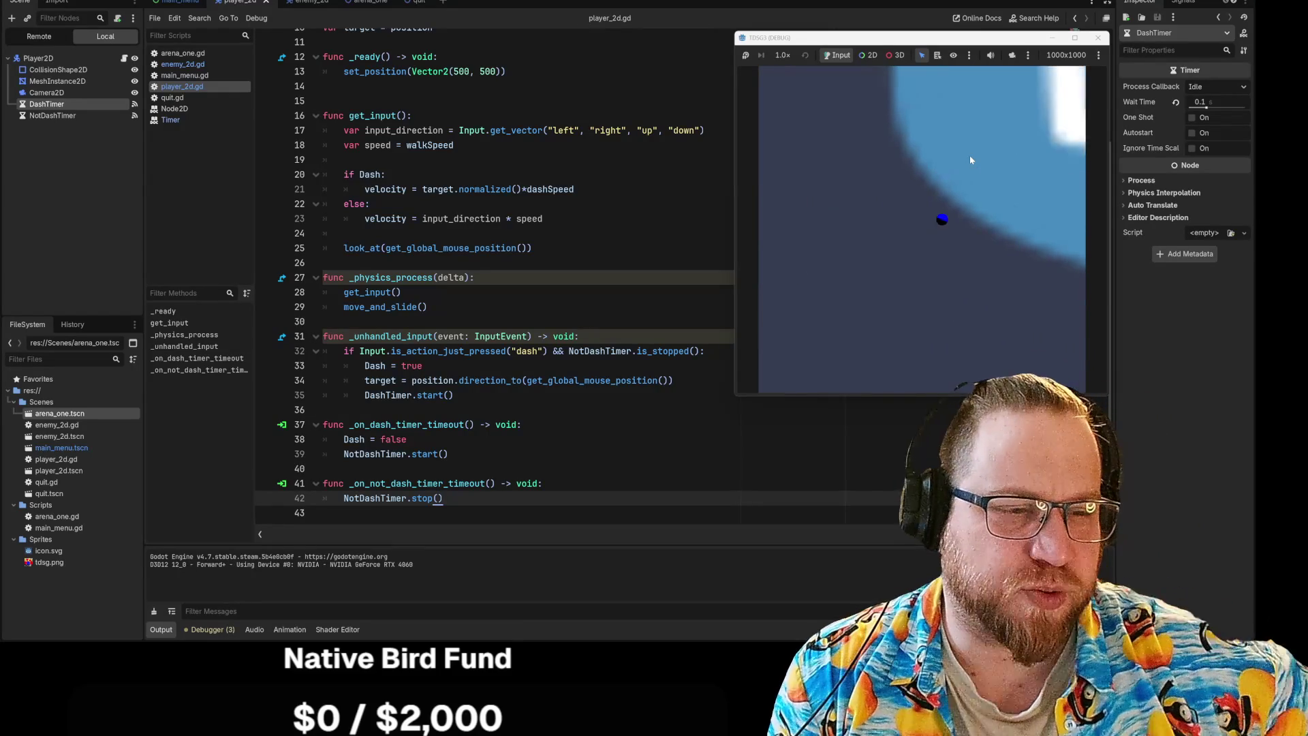
# Drive the player ball further down the arena, then adjust the script editor's zoom.
pyautogui.press('s')
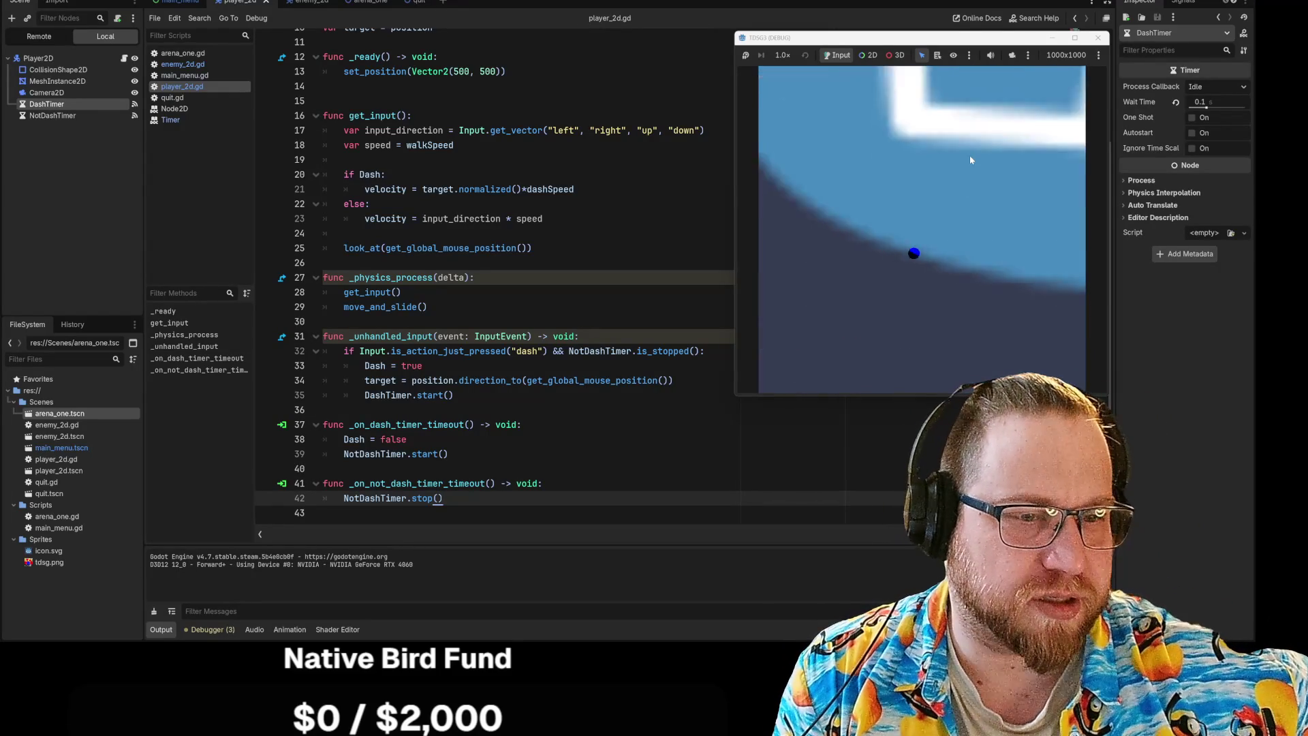
pyautogui.press('s')
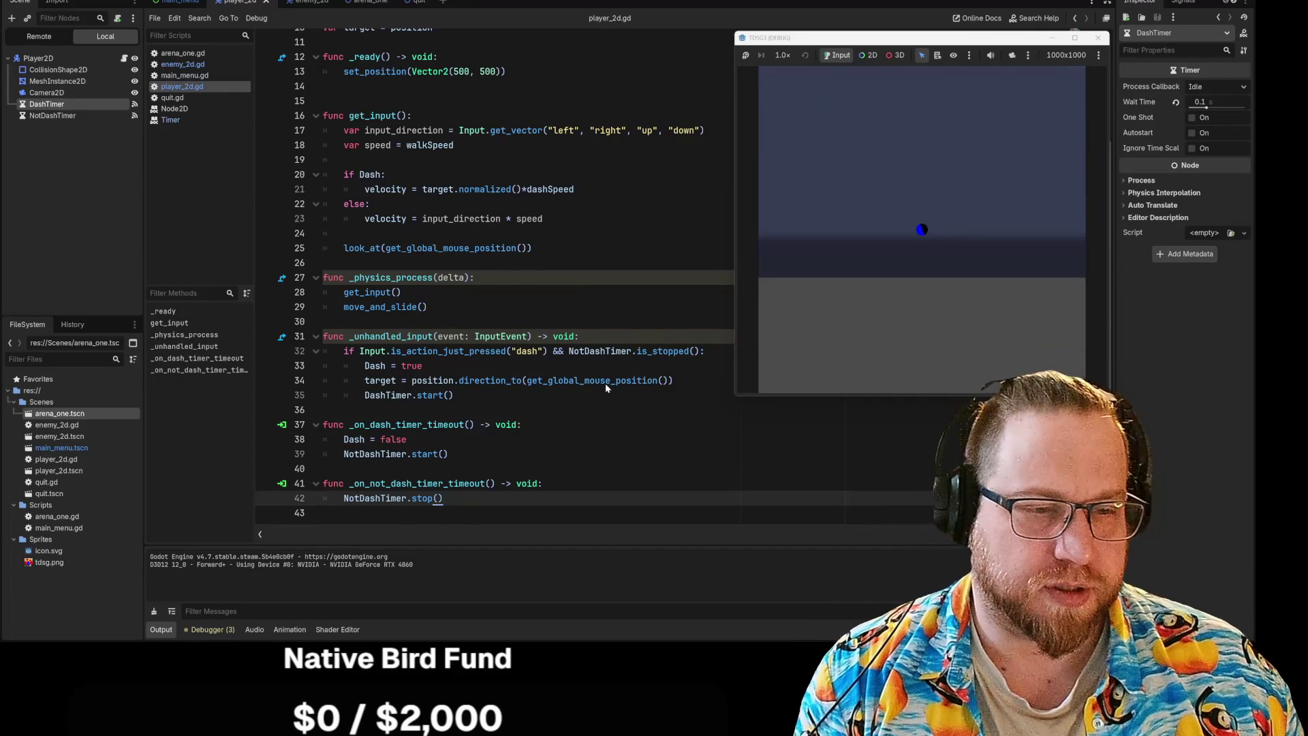
pyautogui.scroll(3, 605, 382)
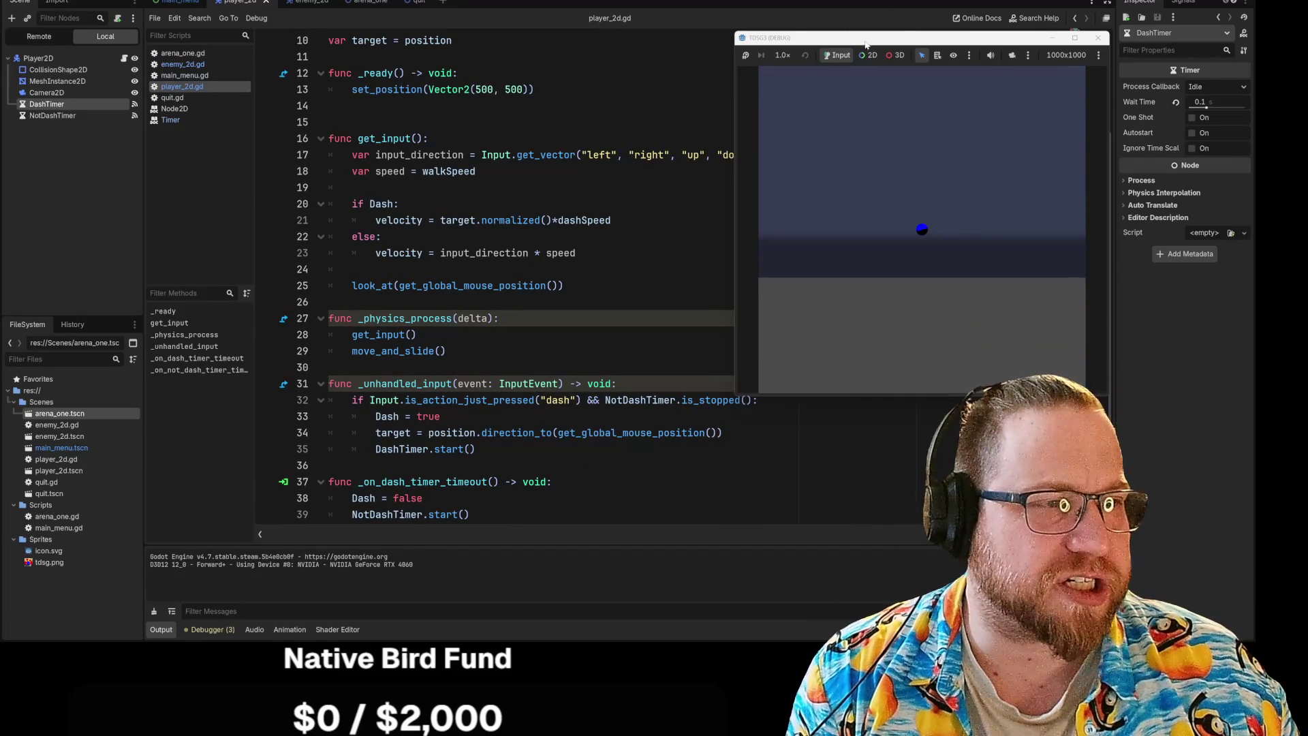
pyautogui.moveTo(909, 50); pyautogui.dragTo(997, 68)
pyautogui.scroll(-2, 659, 313)
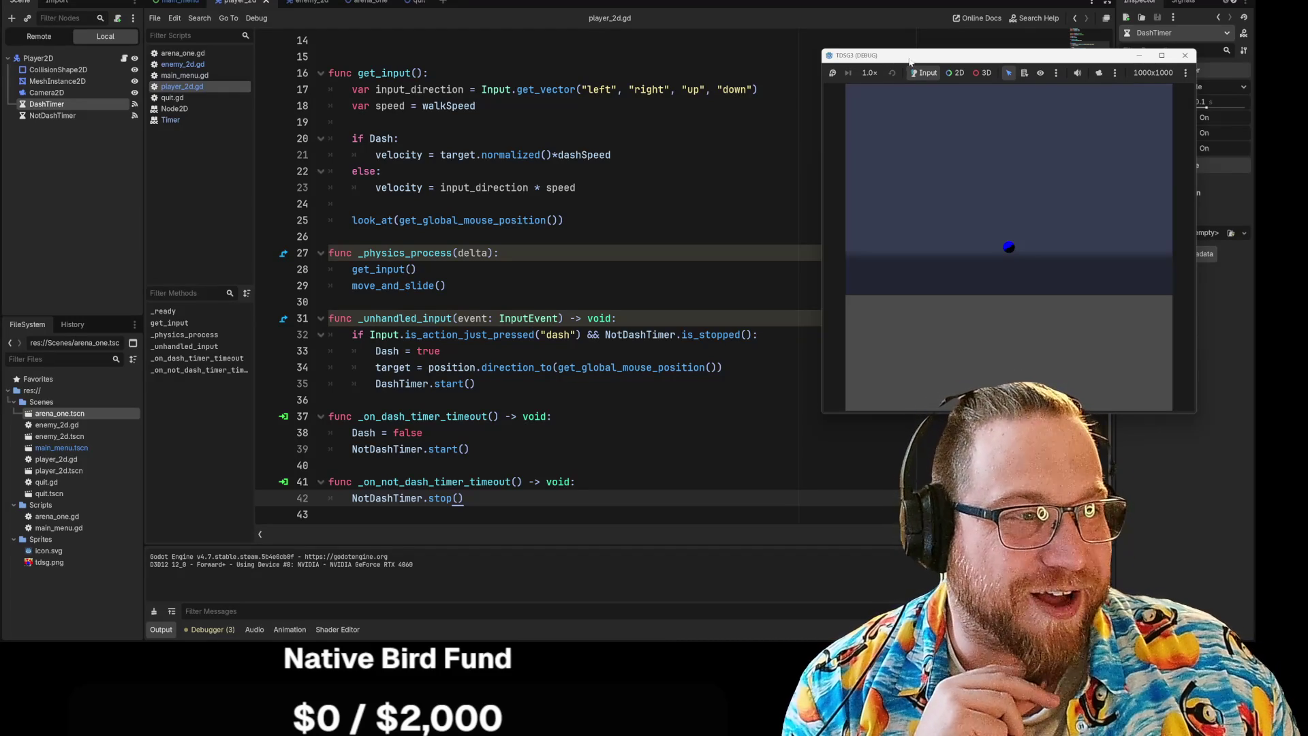
# Shift the game window aside, dash the player upward twice, then select NotDashTimer.stop() on line 42.
pyautogui.moveTo(909, 61); pyautogui.dragTo(829, 43)
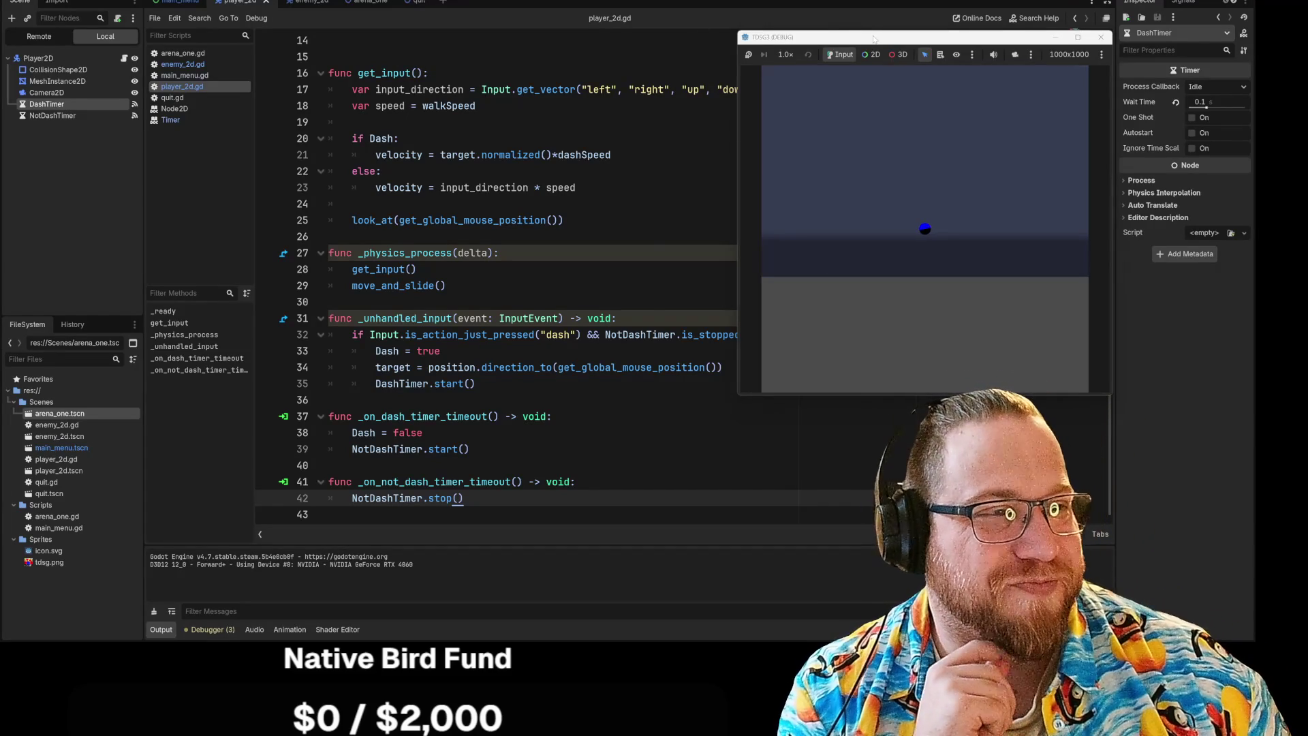
pyautogui.moveTo(875, 37)
pyautogui.mouseDown()
pyautogui.moveTo(1005, 40)
pyautogui.moveTo(909, 41)
pyautogui.mouseUp()
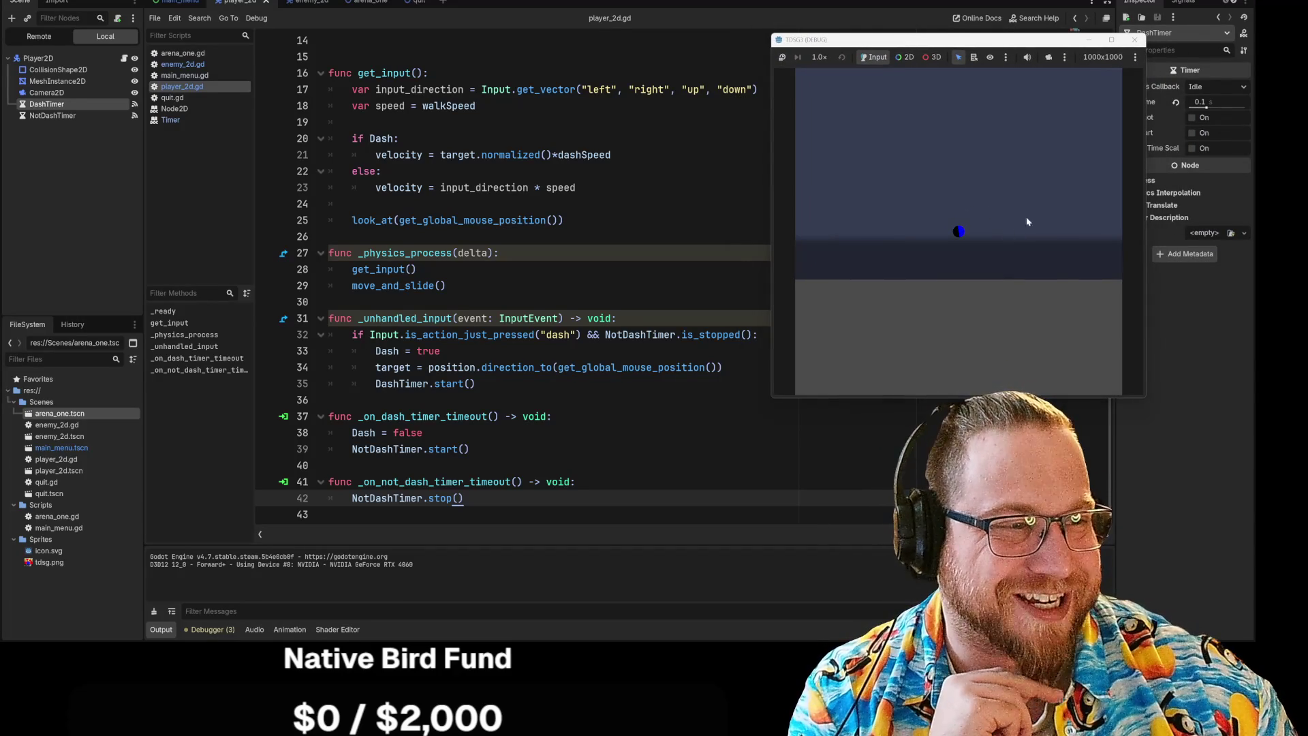
pyautogui.press('w')
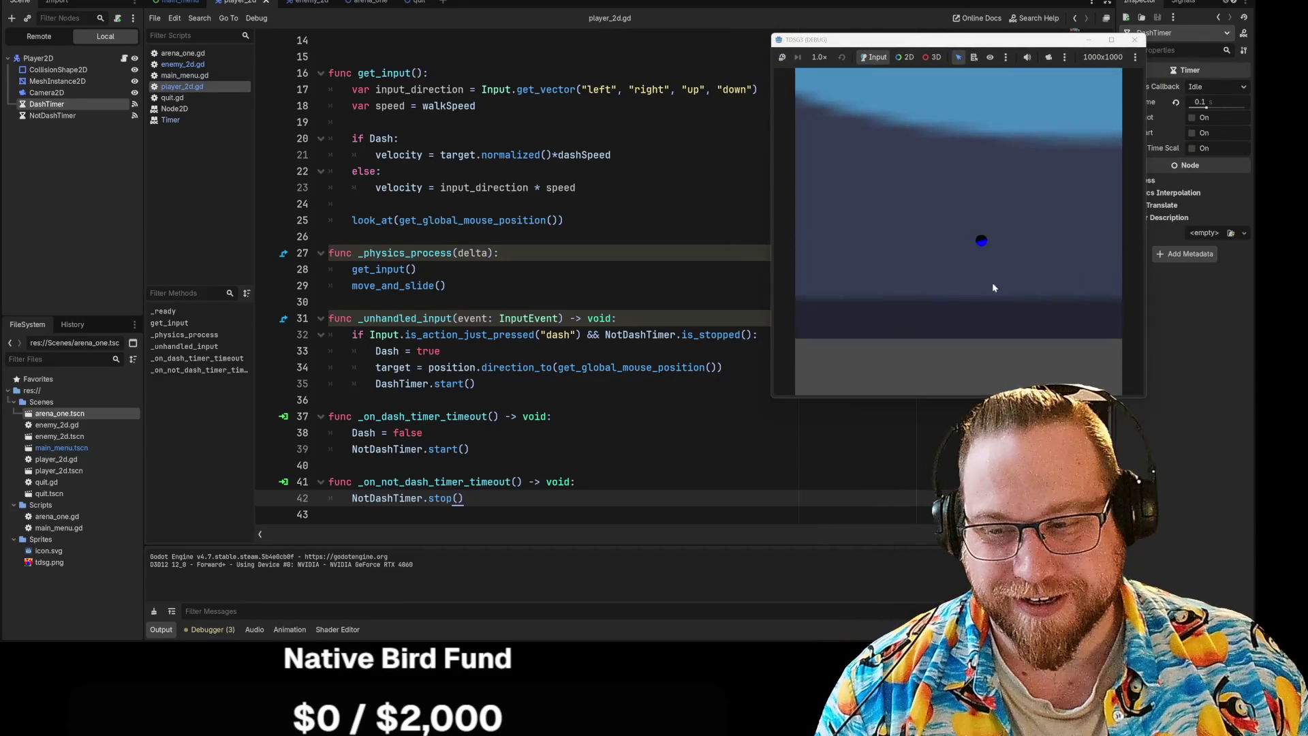
pyautogui.press('w')
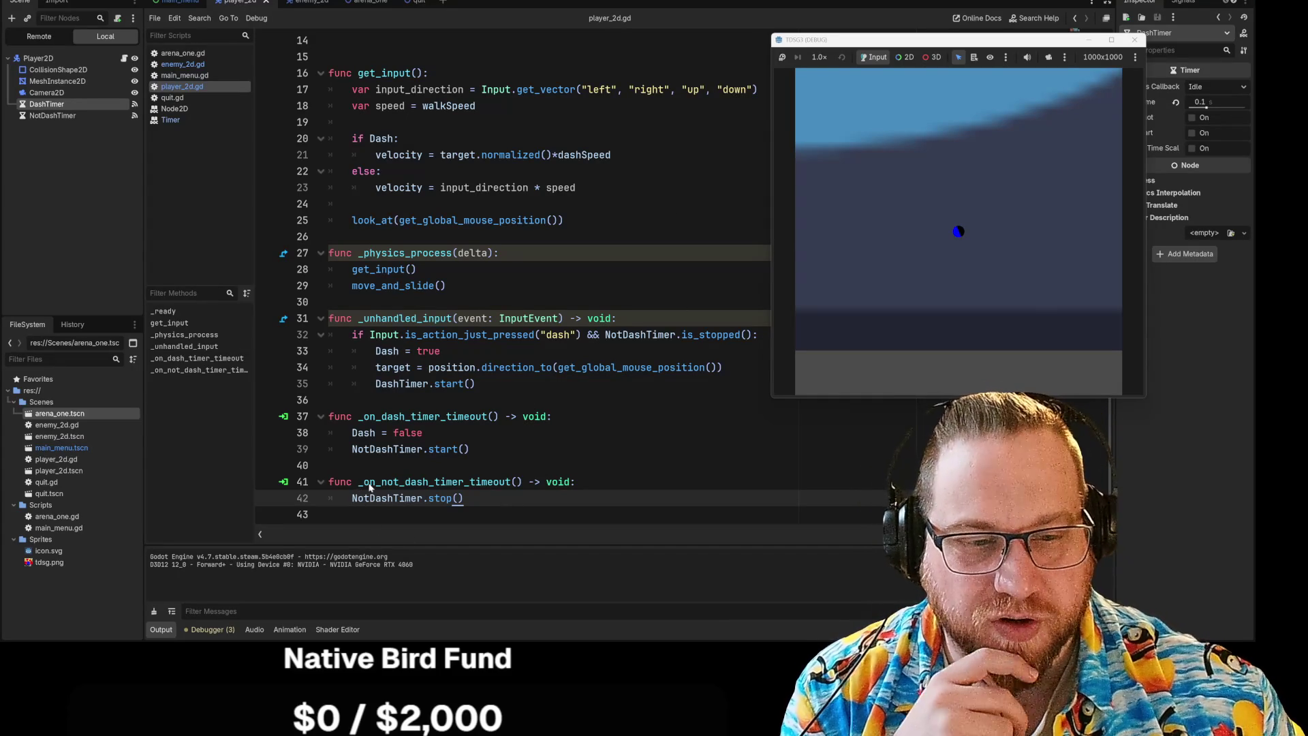
pyautogui.moveTo(342, 498); pyautogui.dragTo(465, 497)
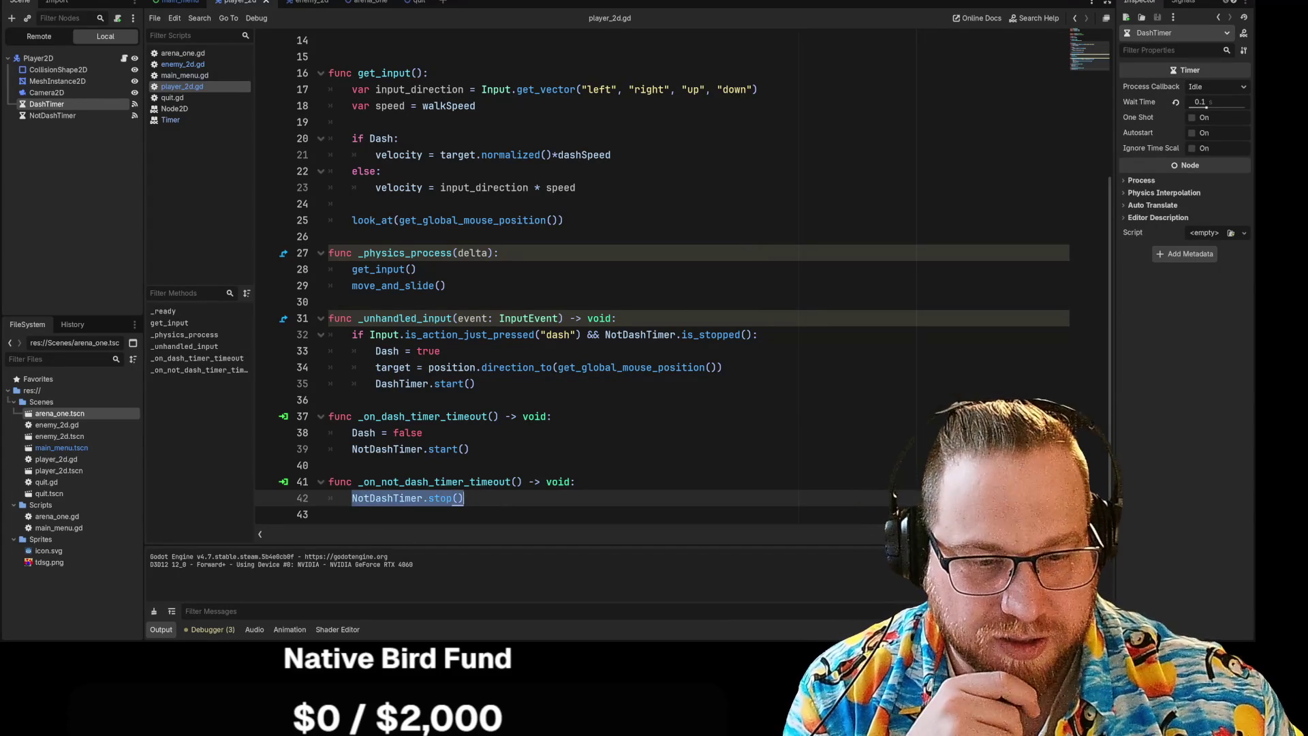
# Bring the game back, move the player up once more, close the game, and select NotDashTimer.
pyautogui.click(464, 498)
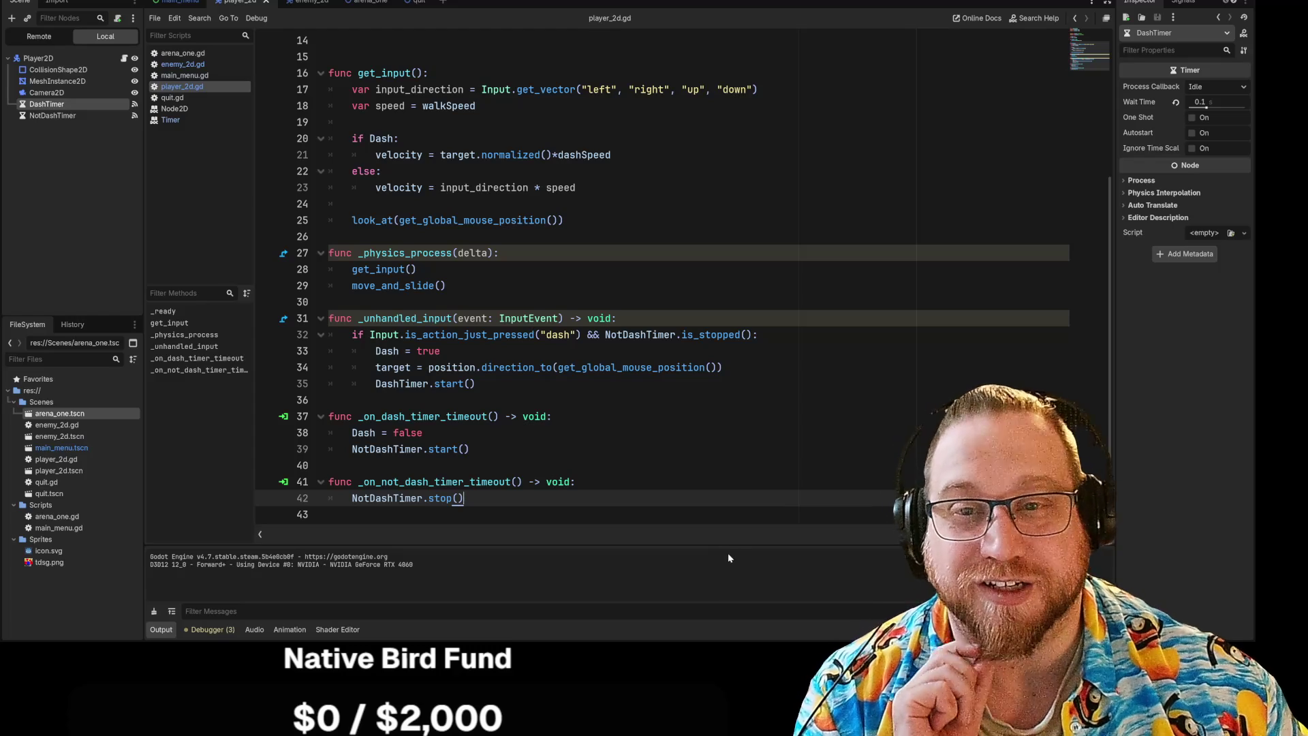
pyautogui.moveTo(822, 722)
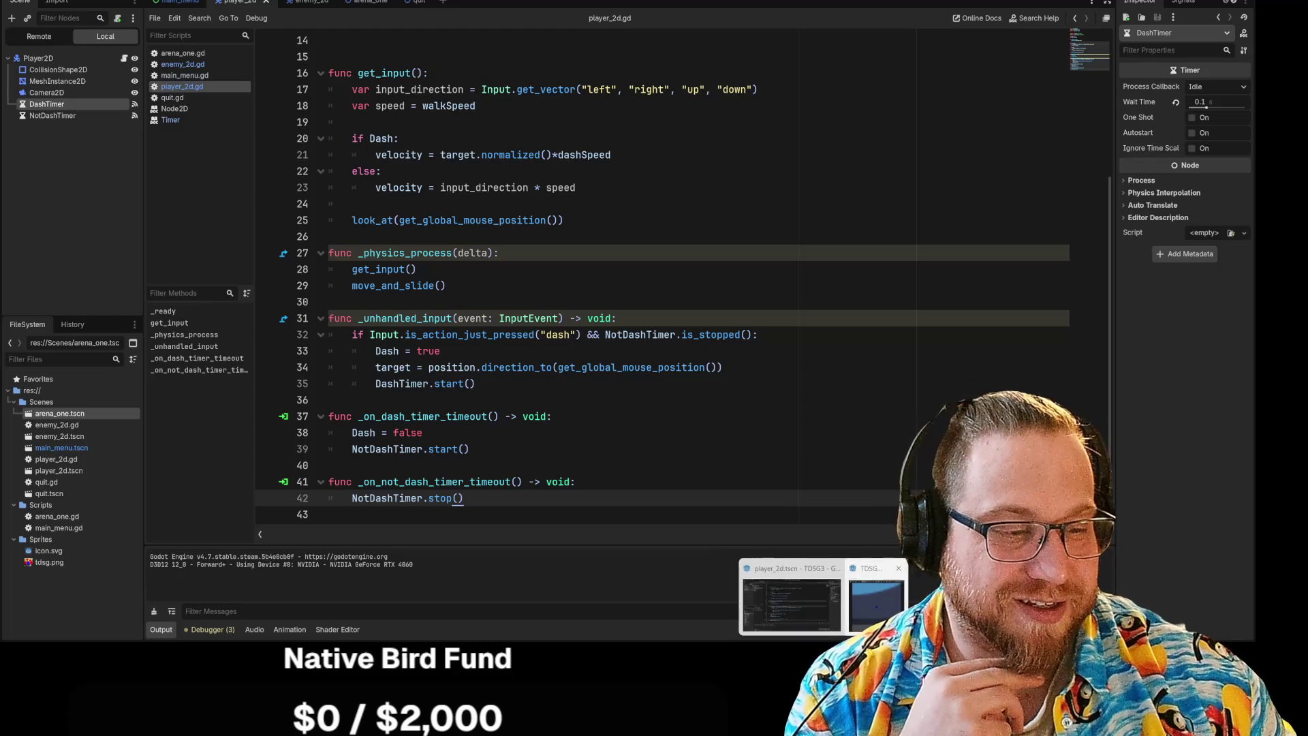
pyautogui.click(877, 603)
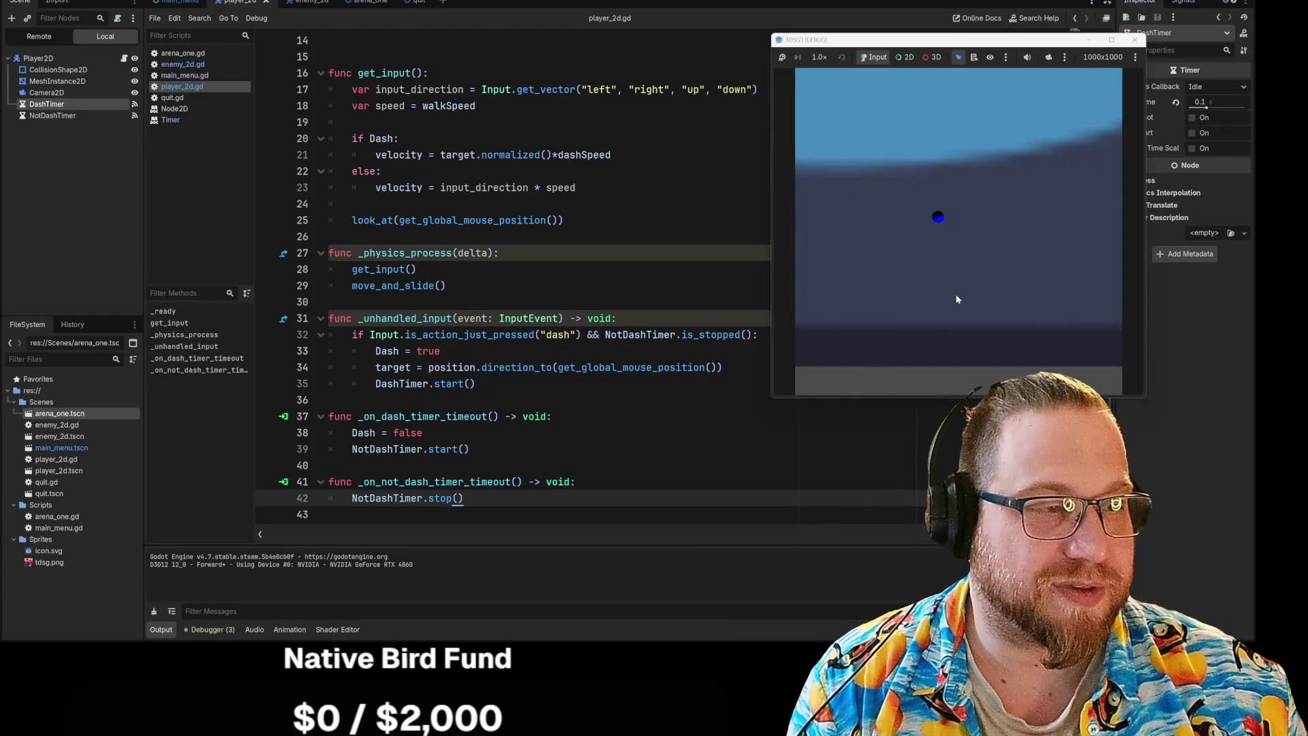
pyautogui.press('w')
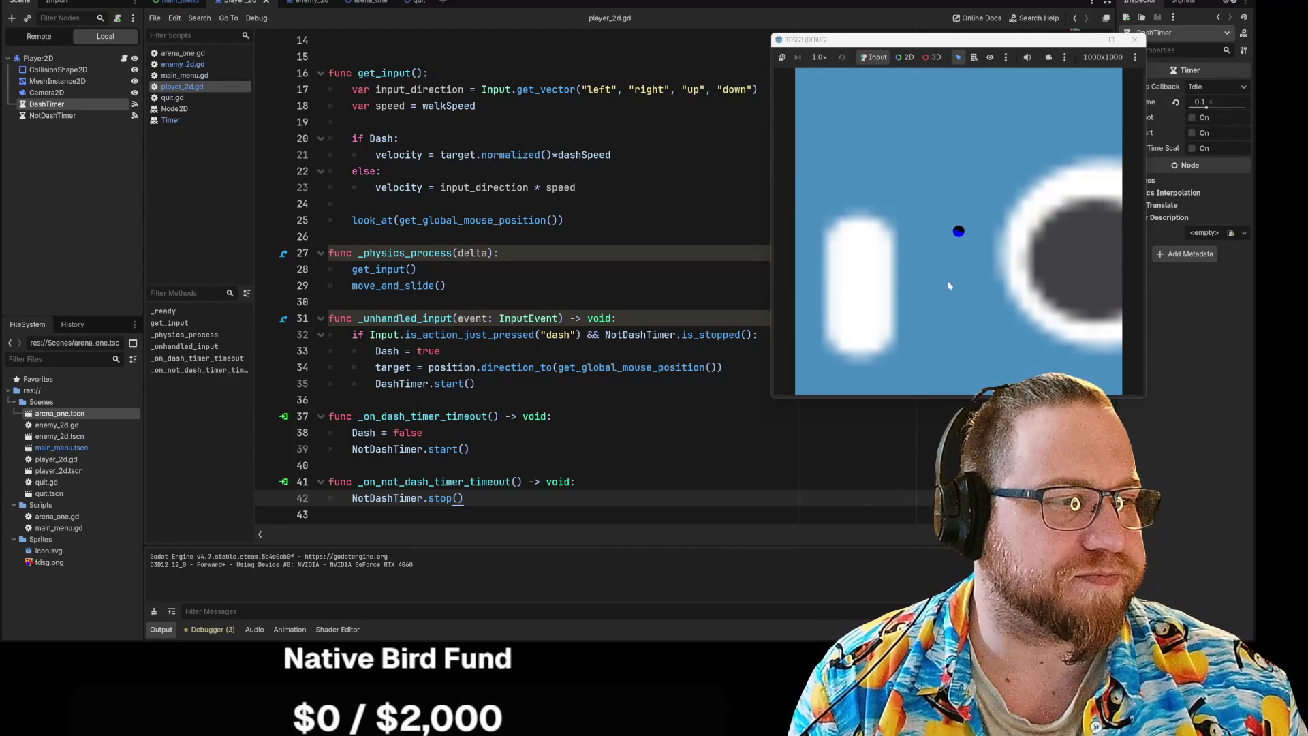
pyautogui.click(1134, 40)
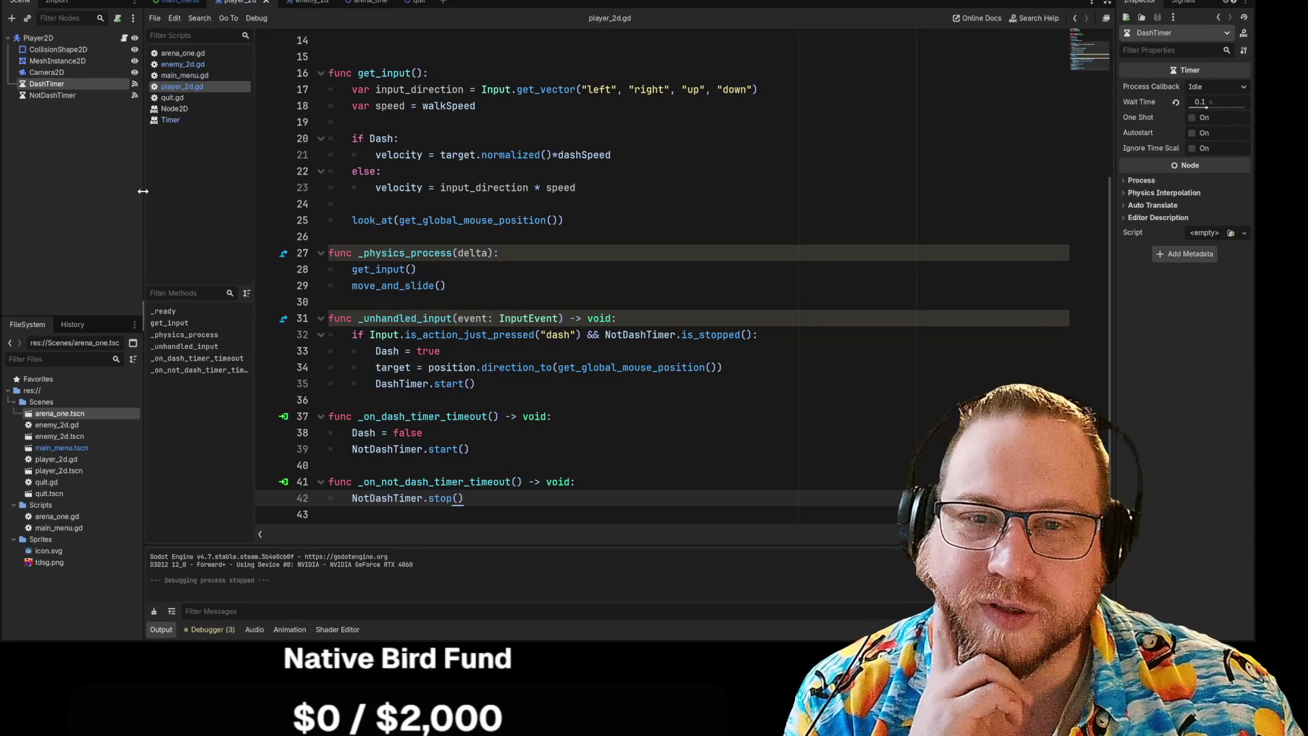
pyautogui.click(58, 96)
# Compare the DashTimer and NotDashTimer nodes and lower NotDashTimer's wait time to 0.001.
pyautogui.click(58, 96)
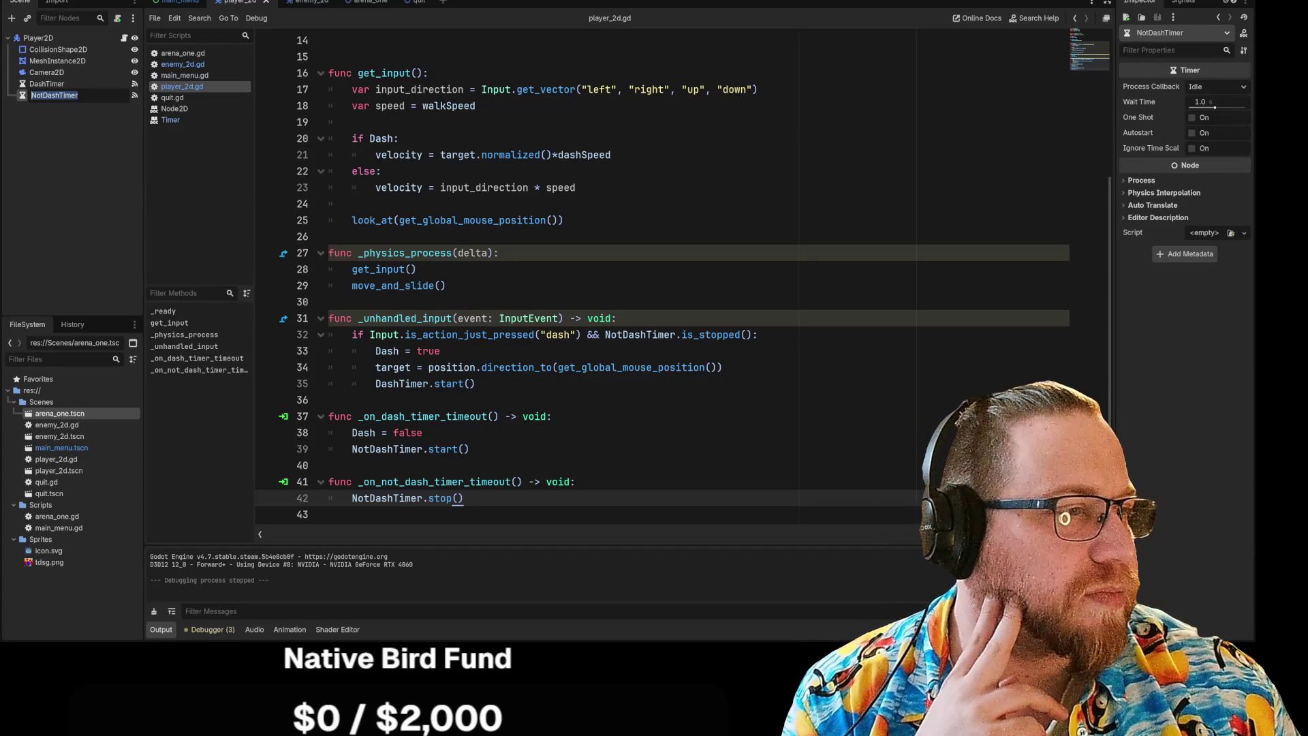
pyautogui.click(46, 83)
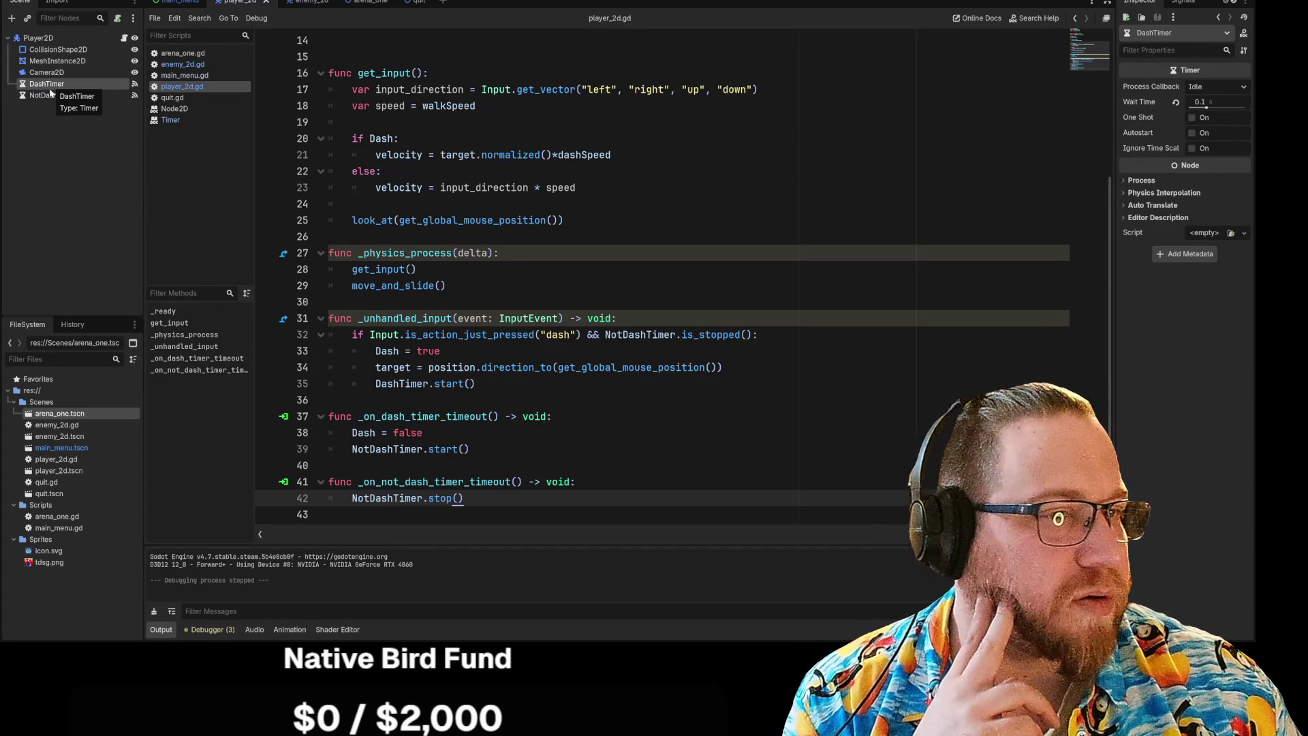
pyautogui.click(51, 95)
pyautogui.moveTo(1202, 102)
pyautogui.mouseDown()
pyautogui.moveTo(1164, 106)
pyautogui.moveTo(1200, 106)
pyautogui.mouseUp()
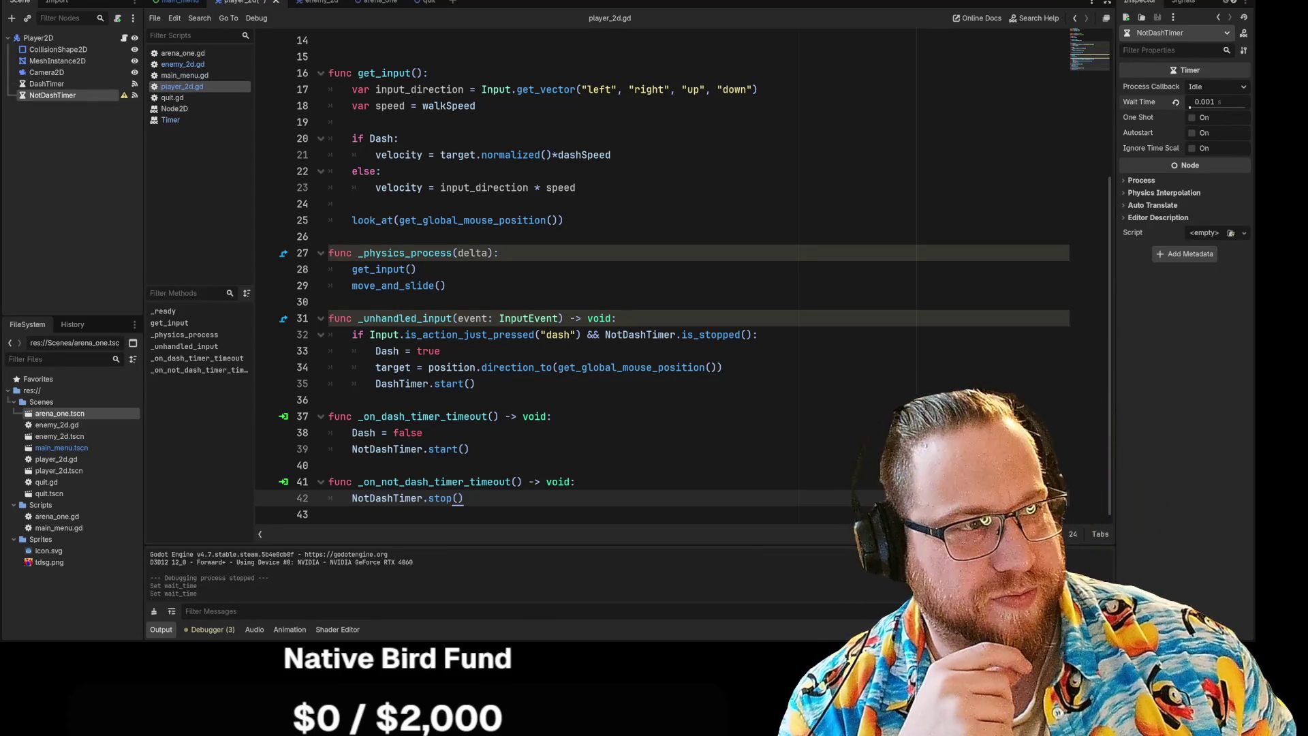
# Run the game, start play from the main menu, then stop it with F8.
pyautogui.press('F5')
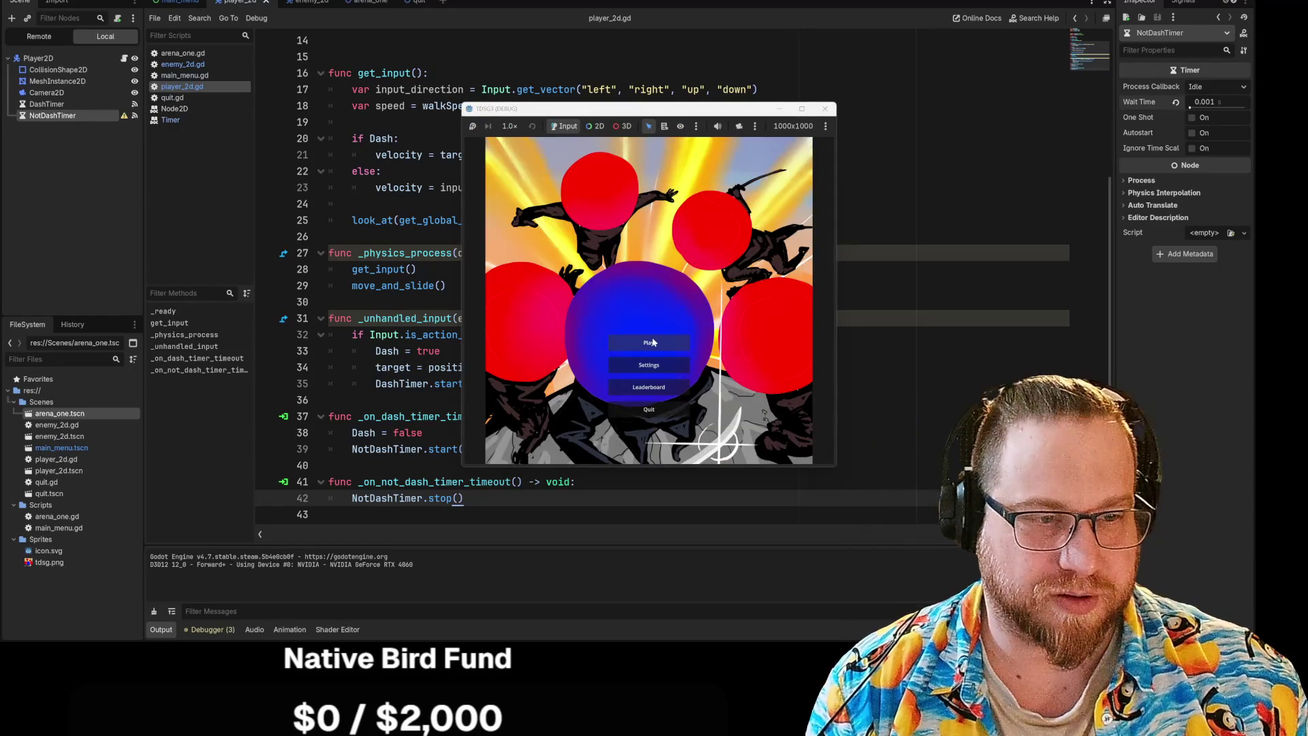
pyautogui.click(651, 341)
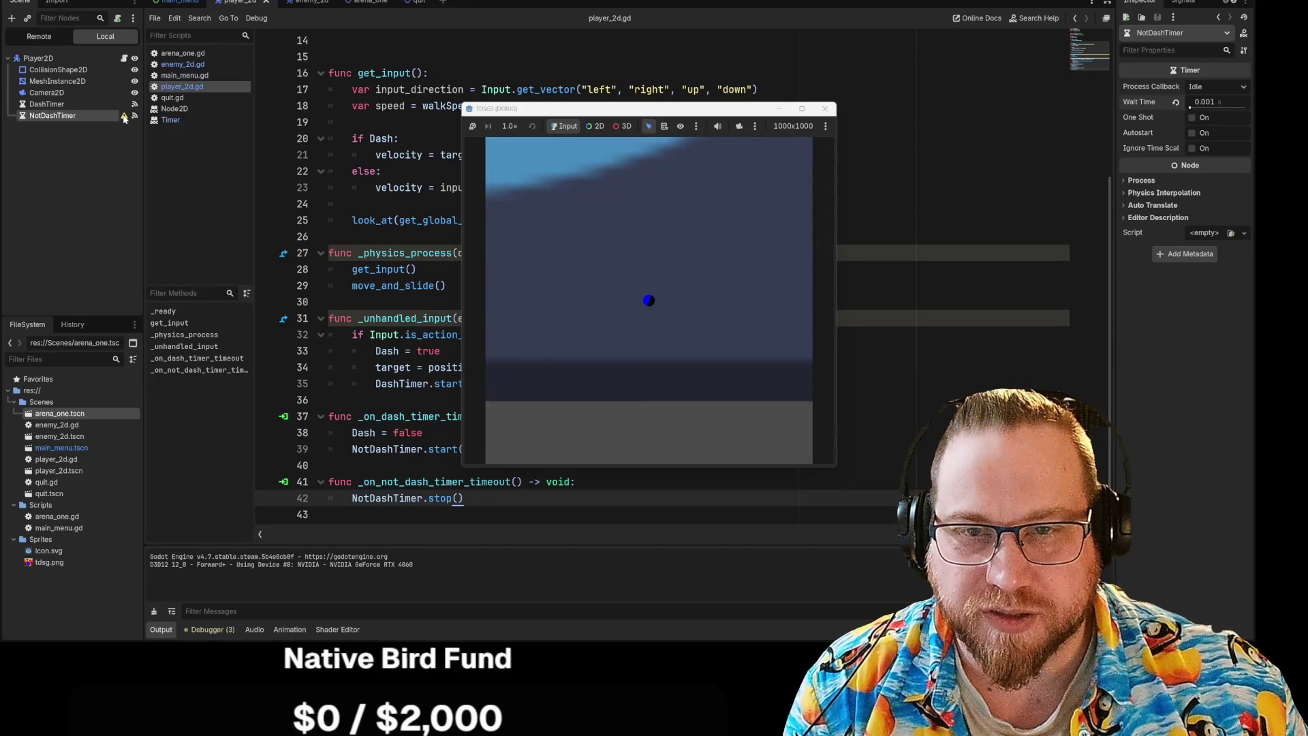
pyautogui.press('F8')
pyautogui.moveTo(123, 117)
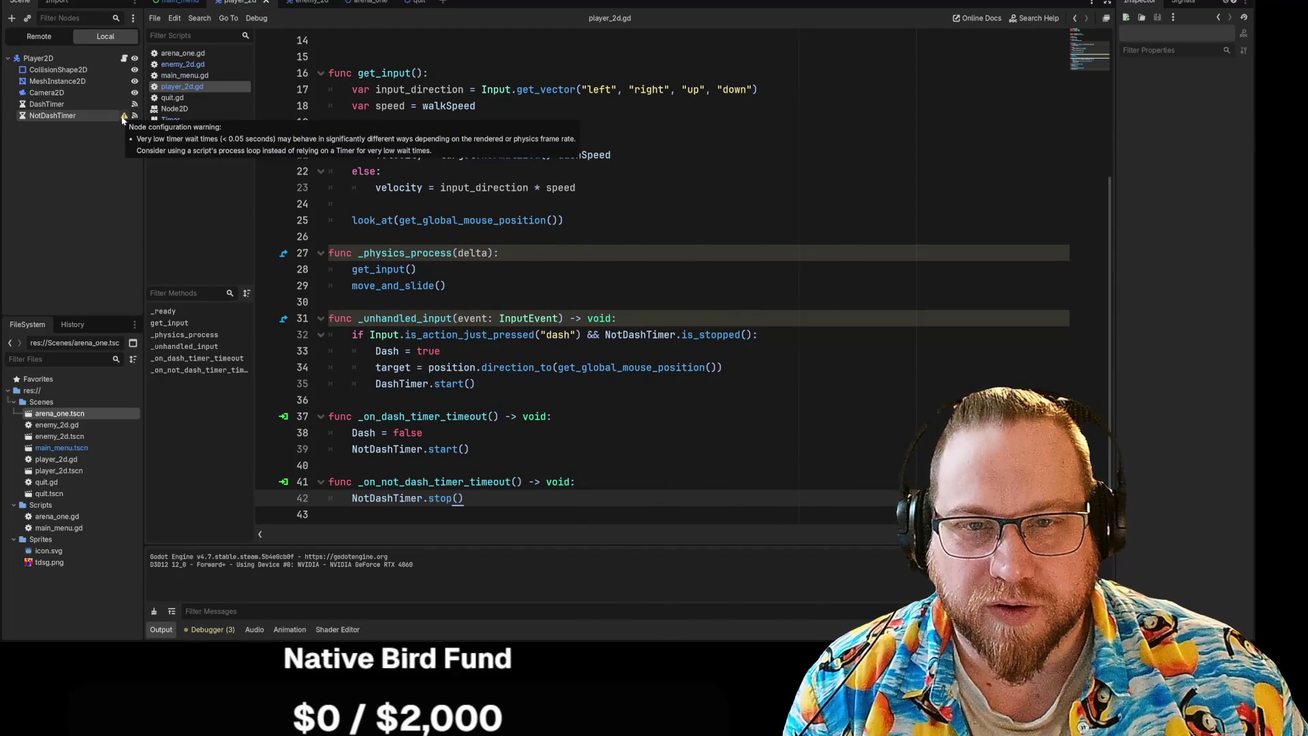
# Set NotDashTimer's wait time to 0.5 seconds in the Inspector.
pyautogui.click(79, 115)
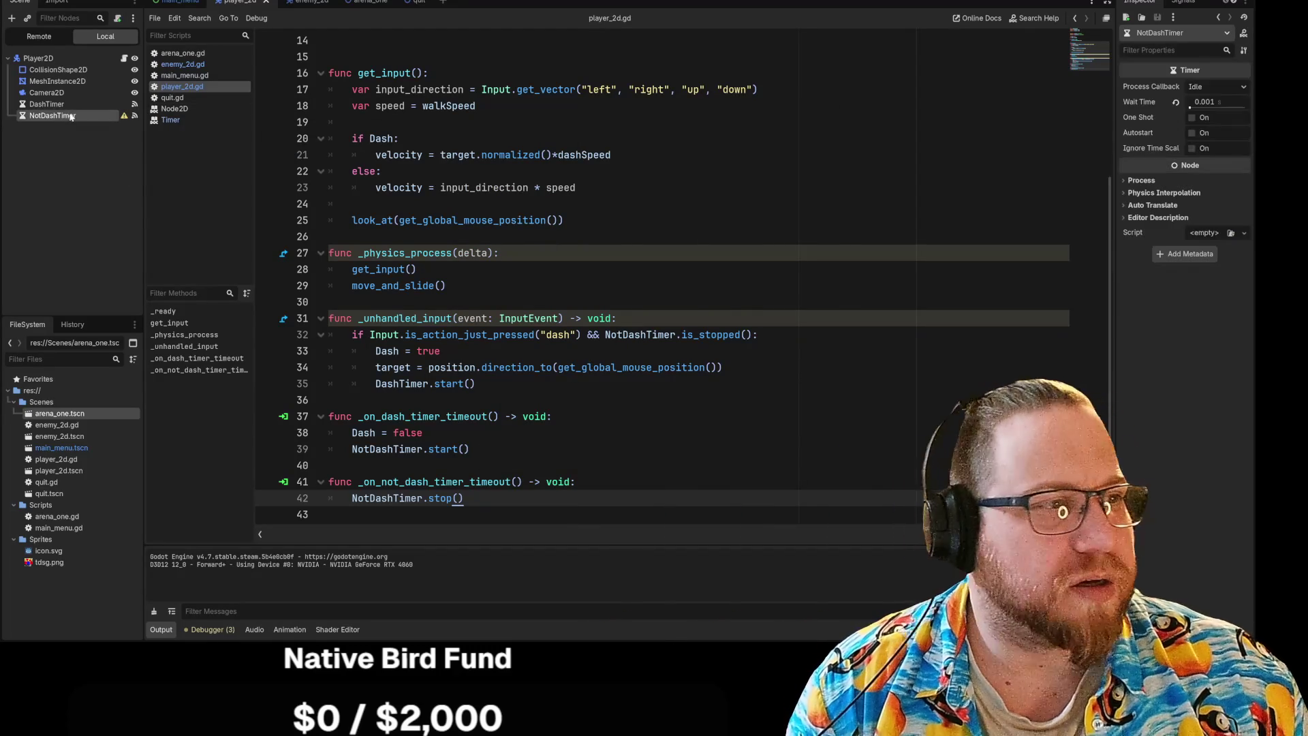
pyautogui.click(1217, 107)
pyautogui.write('0.5')
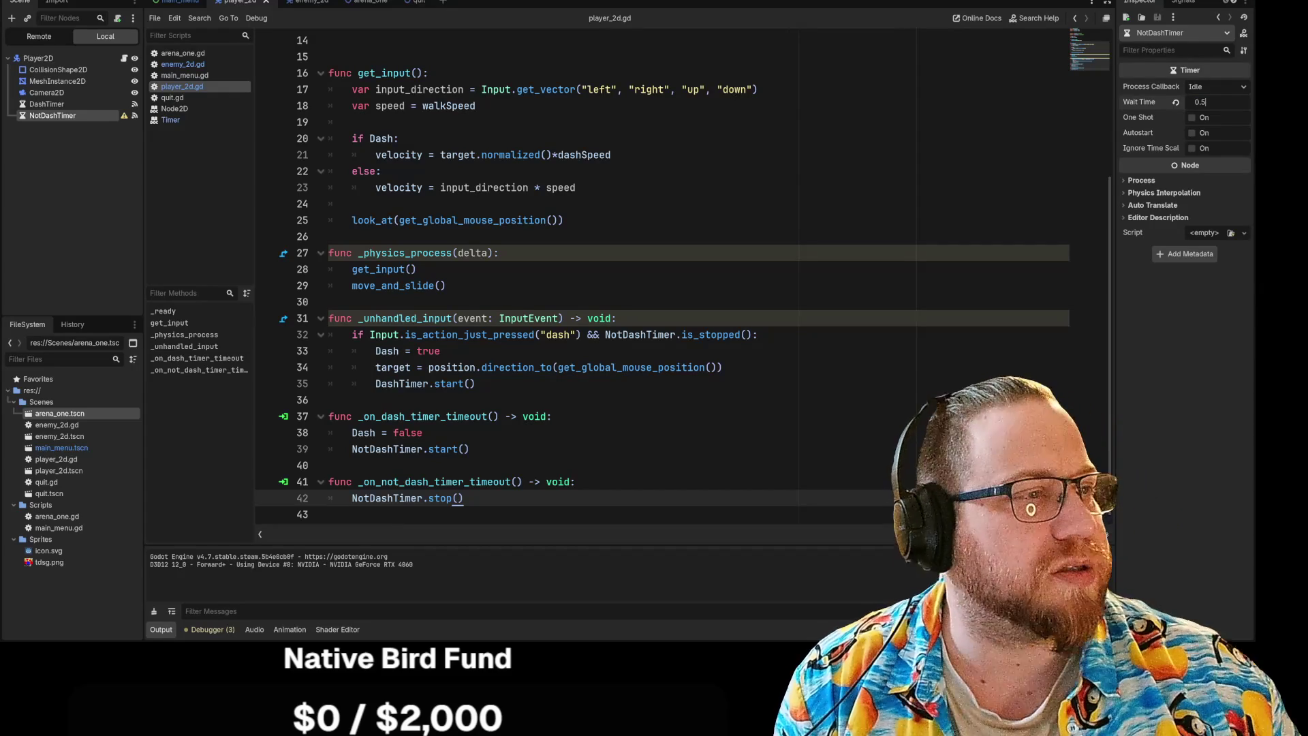
pyautogui.press('Return')
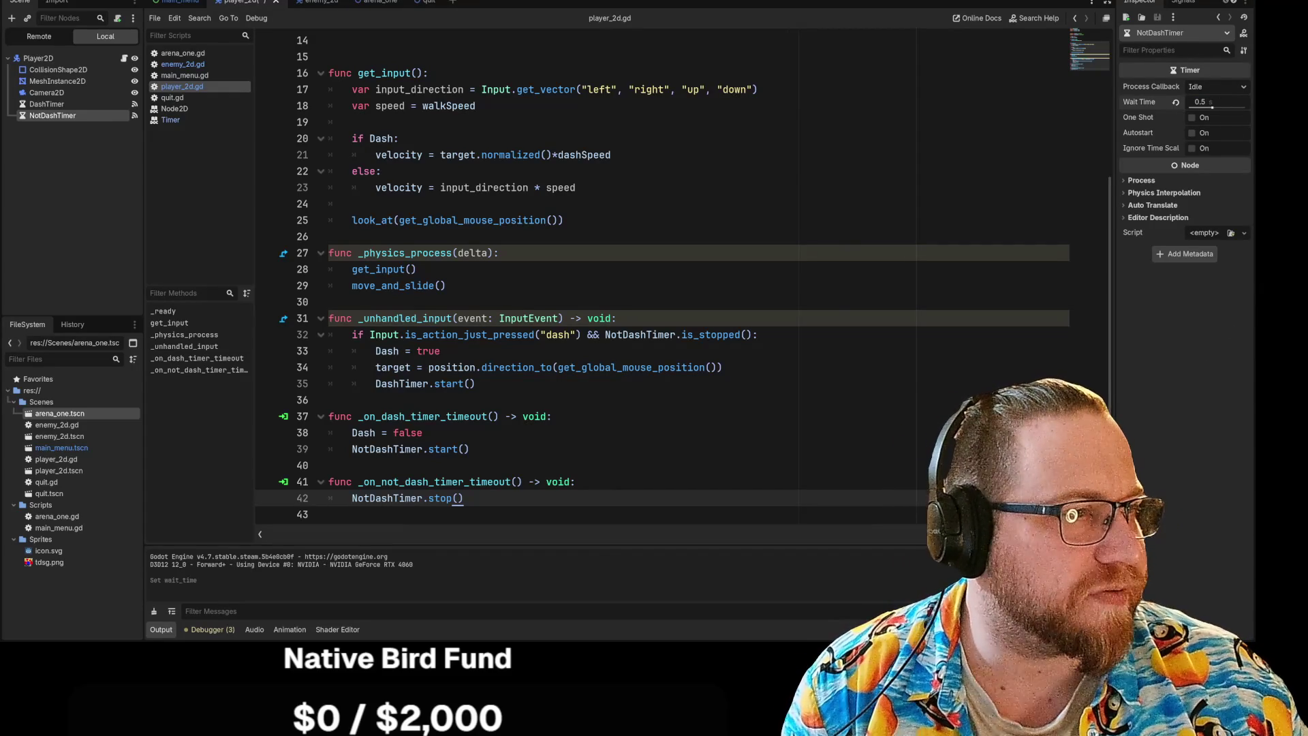
# Run the game, enter the arena from the main menu, then close it after testing.
pyautogui.press('F5')
pyautogui.click(647, 341)
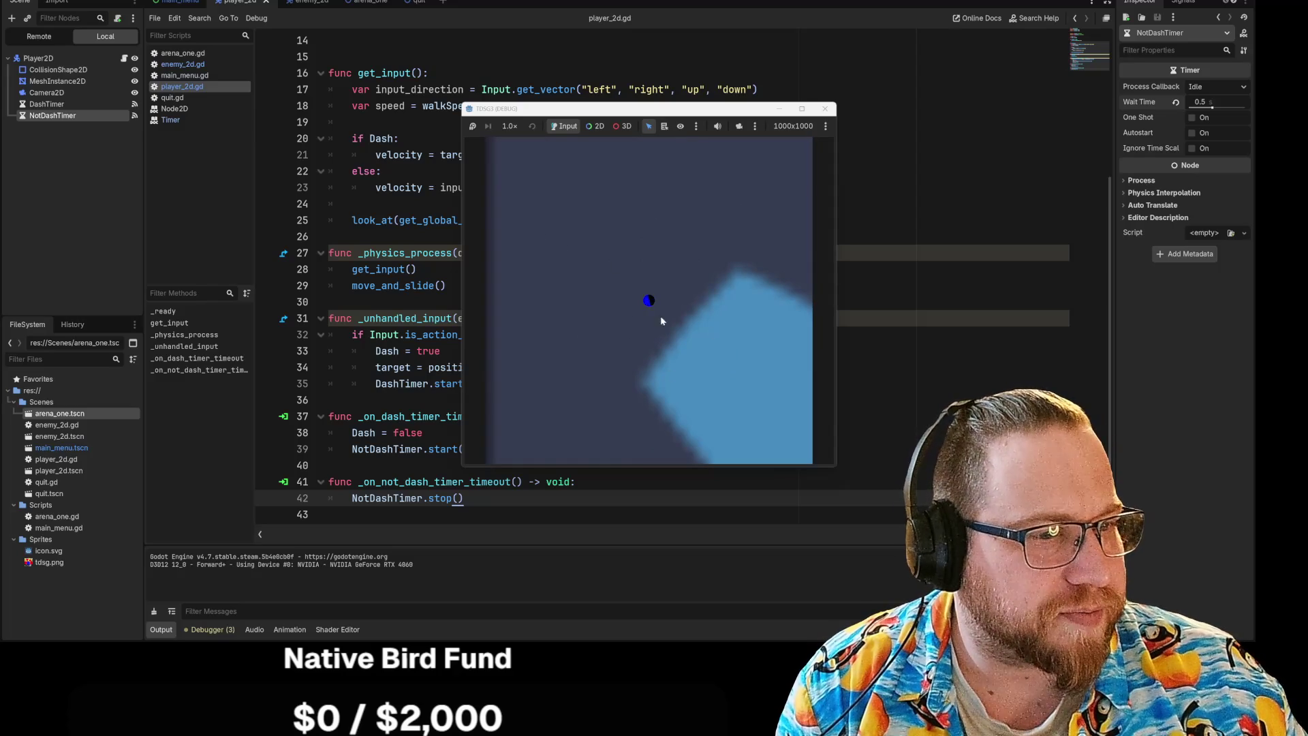
pyautogui.click(824, 109)
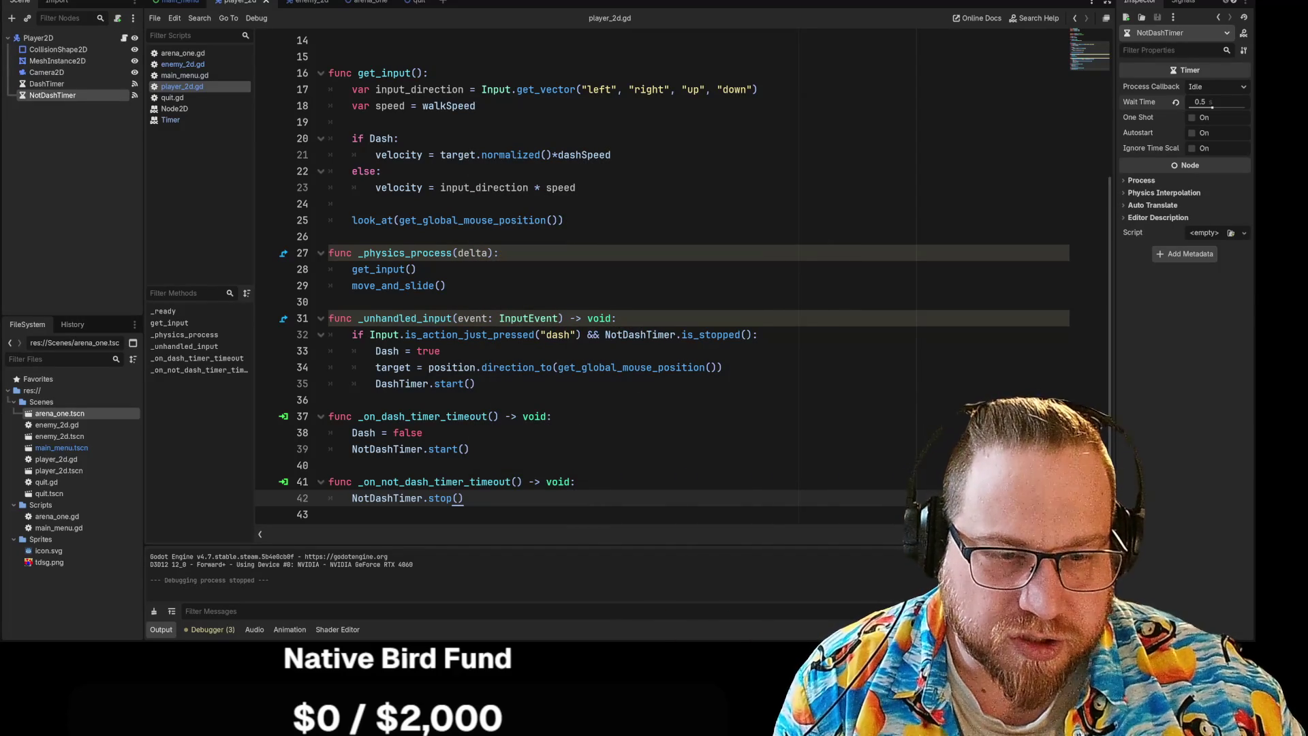